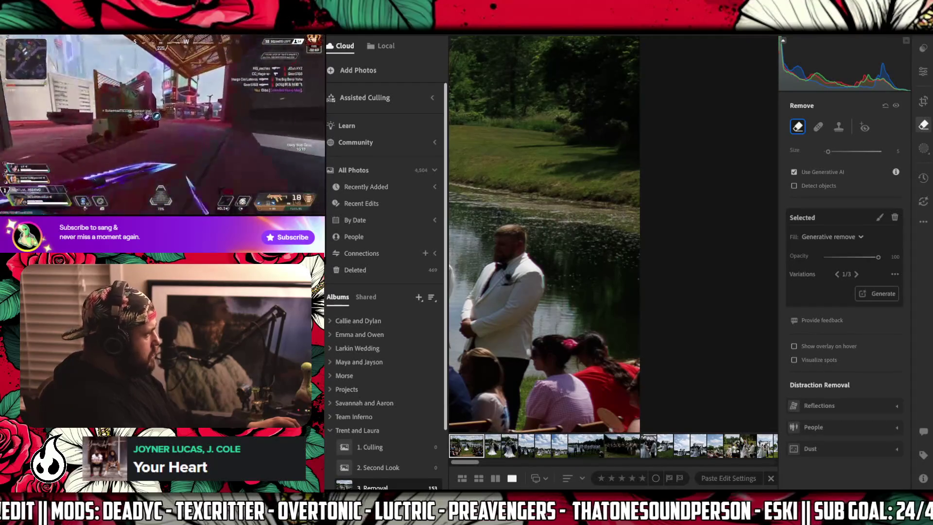
# Zoom in closely on the pond water beside the groom with the Generative Remove brush active.
pyautogui.press('e')
pyautogui.click(574, 290)
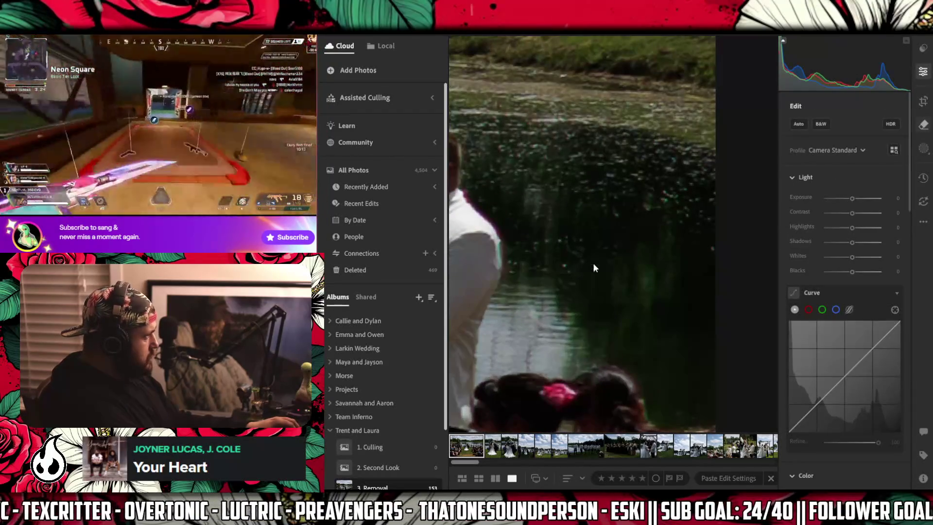
pyautogui.press('h')
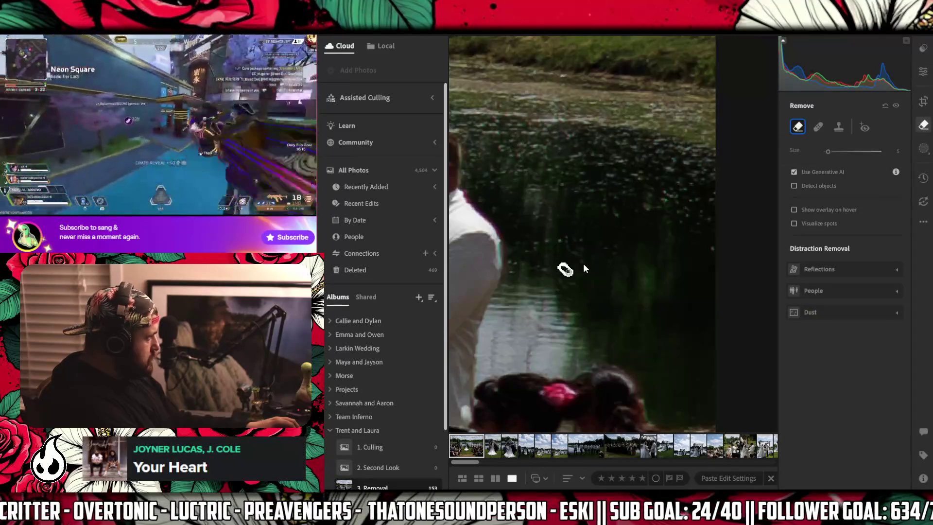
# Paint over the reflection spots and streaks on the pond, fit the photo, and run Remove.
pyautogui.click(565, 268)
pyautogui.moveTo(585, 265)
pyautogui.mouseDown()
pyautogui.moveTo(573, 250)
pyautogui.moveTo(582, 240)
pyautogui.moveTo(619, 245)
pyautogui.moveTo(610, 266)
pyautogui.mouseUp()
pyautogui.click(710, 248)
pyautogui.moveTo(552, 269)
pyautogui.mouseDown()
pyautogui.moveTo(514, 260)
pyautogui.moveTo(539, 243)
pyautogui.moveTo(544, 198)
pyautogui.moveTo(752, 250)
pyautogui.moveTo(753, 264)
pyautogui.moveTo(668, 276)
pyautogui.moveTo(694, 251)
pyautogui.moveTo(697, 287)
pyautogui.mouseUp()
pyautogui.moveTo(452, 270); pyautogui.dragTo(657, 298)
pyautogui.press('z')
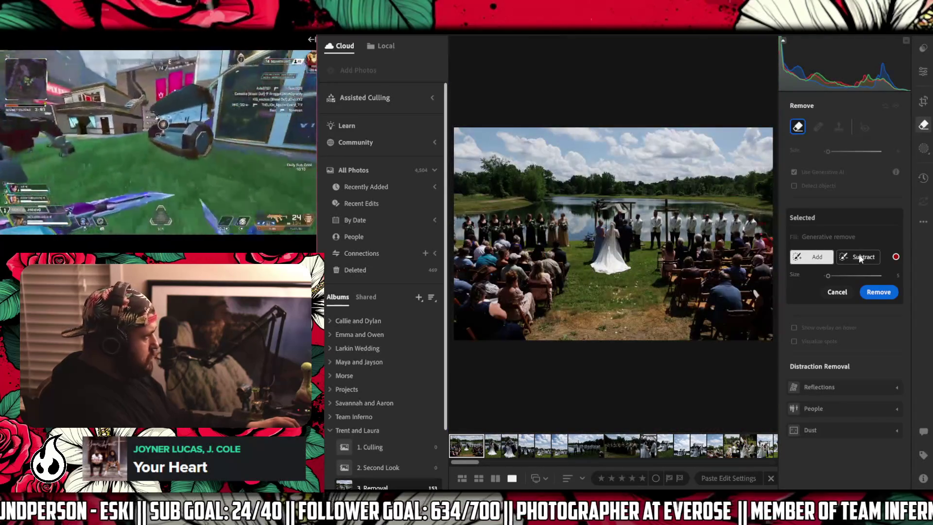
pyautogui.click(880, 292)
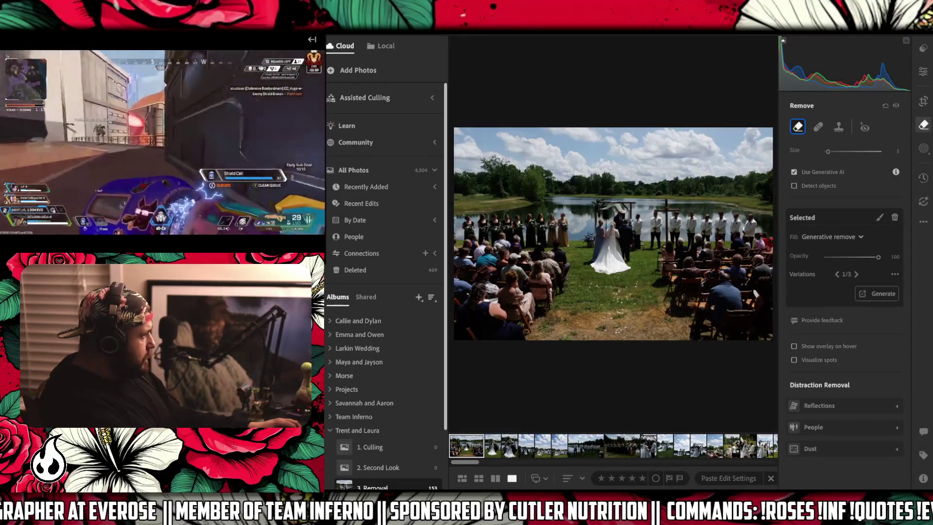
# Enlarge the Remove brush to size 13 after the AI removal finishes.
pyautogui.press(']')
pyautogui.press(']')
# Paint over the petals in the foreground grass and generatively remove them.
pyautogui.moveTo(601, 325); pyautogui.dragTo(565, 340)
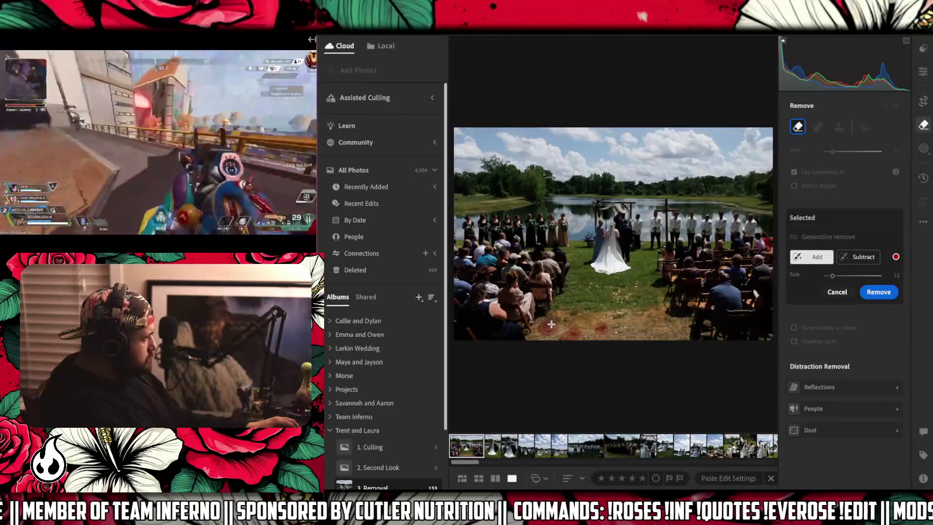
pyautogui.click(868, 293)
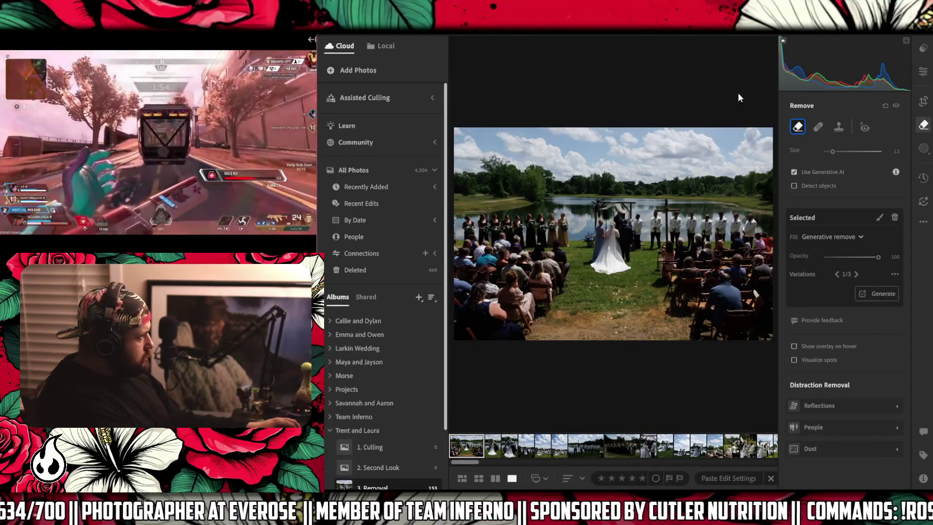
# Zoom in on the groomsmen by the pond, shrink the Remove brush to size 5, and mark some water.
pyautogui.press('z')
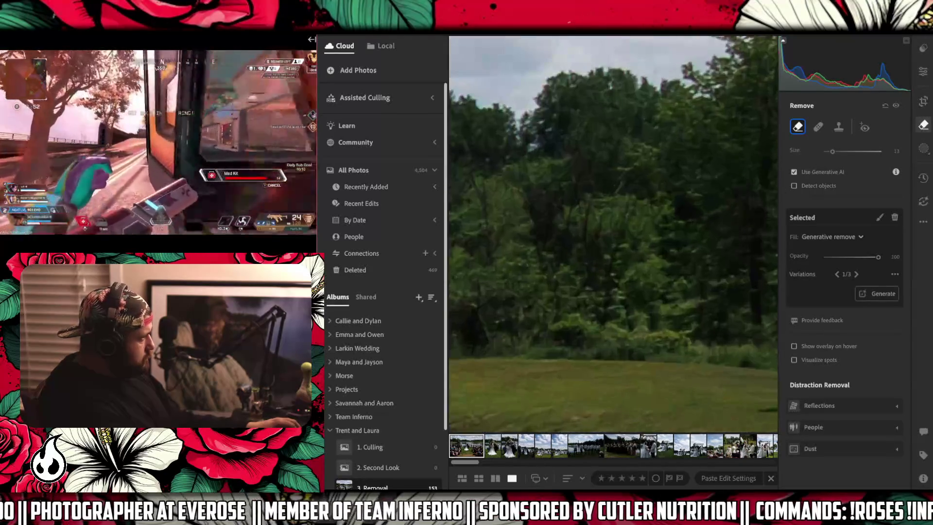
pyautogui.click(923, 72)
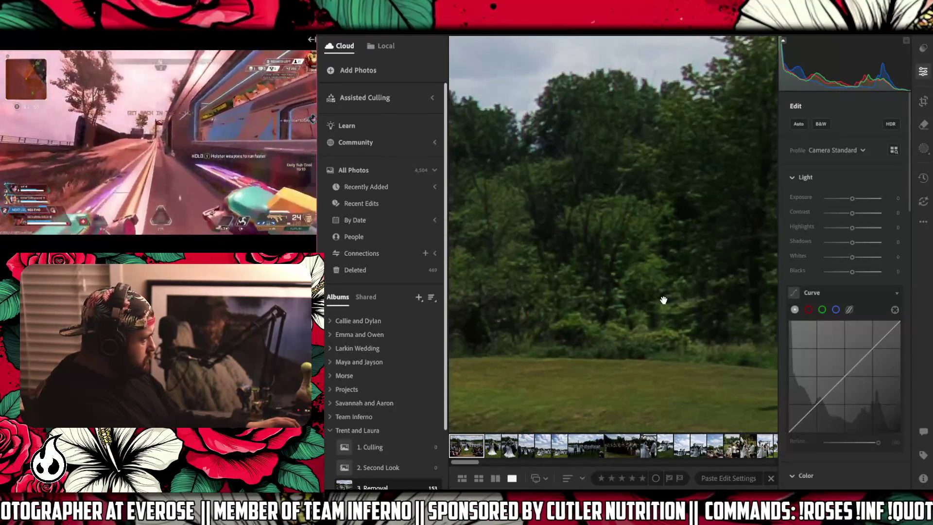
pyautogui.click(662, 295)
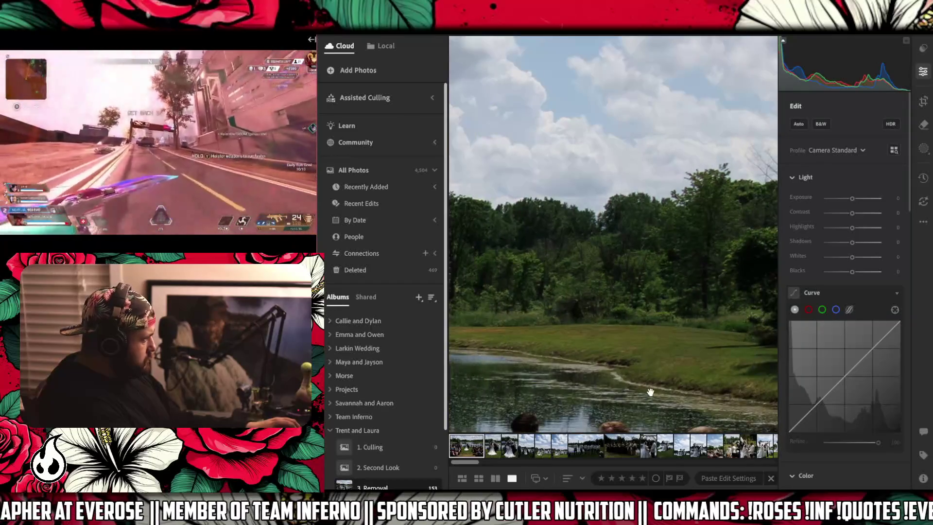
pyautogui.press('h')
pyautogui.press('z')
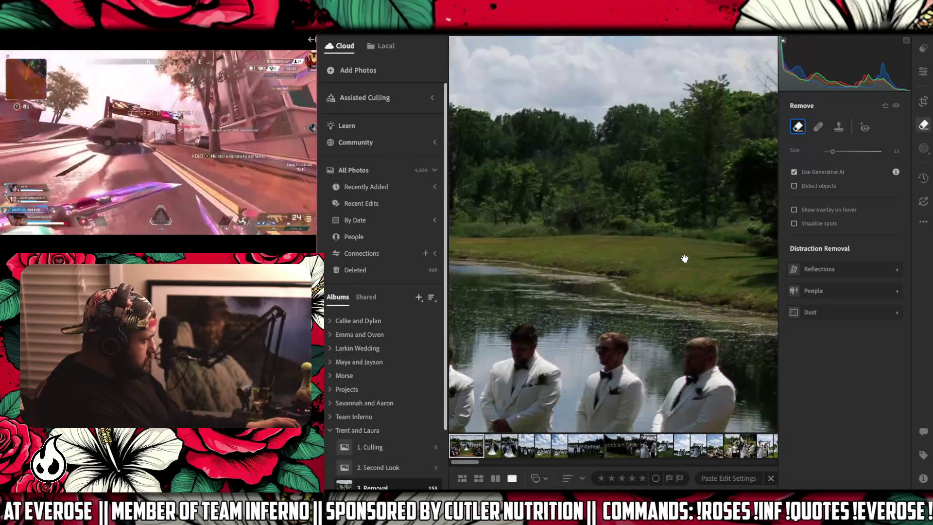
pyautogui.press('[')
pyautogui.press('[')
pyautogui.press('[')
pyautogui.moveTo(450, 289)
pyautogui.mouseDown()
pyautogui.moveTo(551, 286)
pyautogui.moveTo(486, 285)
pyautogui.moveTo(493, 290)
pyautogui.mouseUp()
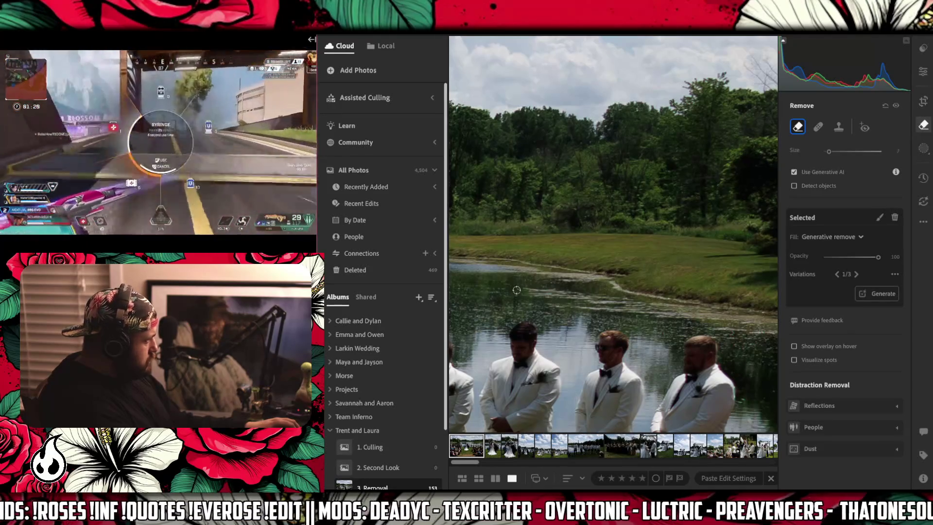
# Paint the Remove brush across the pond reflections behind the groomsmen and let it process.
pyautogui.moveTo(517, 291)
pyautogui.mouseDown()
pyautogui.moveTo(583, 295)
pyautogui.moveTo(534, 297)
pyautogui.moveTo(594, 311)
pyautogui.moveTo(681, 313)
pyautogui.moveTo(598, 298)
pyautogui.moveTo(647, 307)
pyautogui.moveTo(566, 310)
pyautogui.mouseUp()
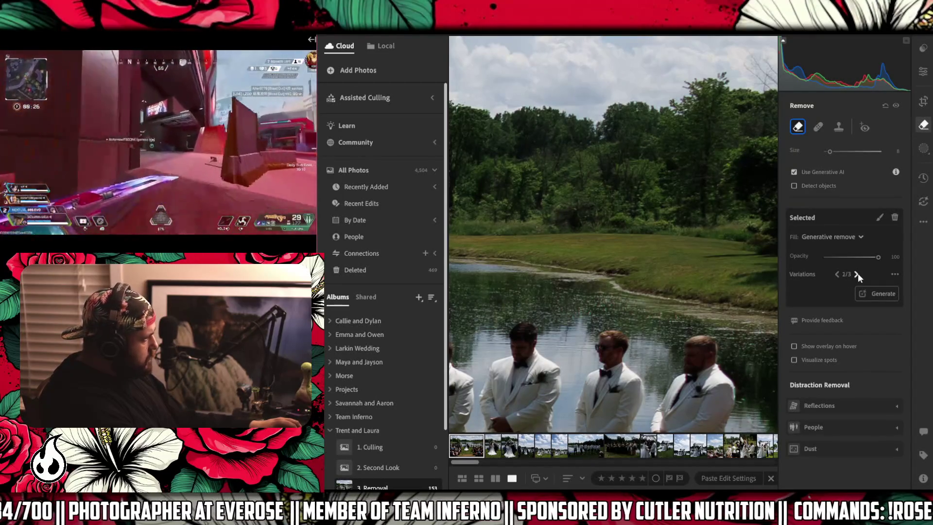
# Cycle through the pond fill variations, settle on 2 of 3, and enable Show overlay on hover.
pyautogui.click(856, 274)
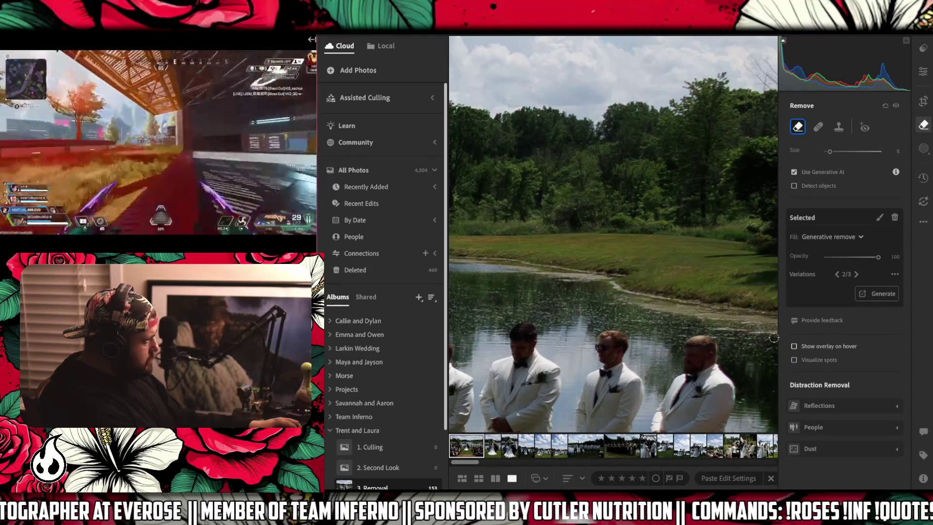
pyautogui.click(794, 346)
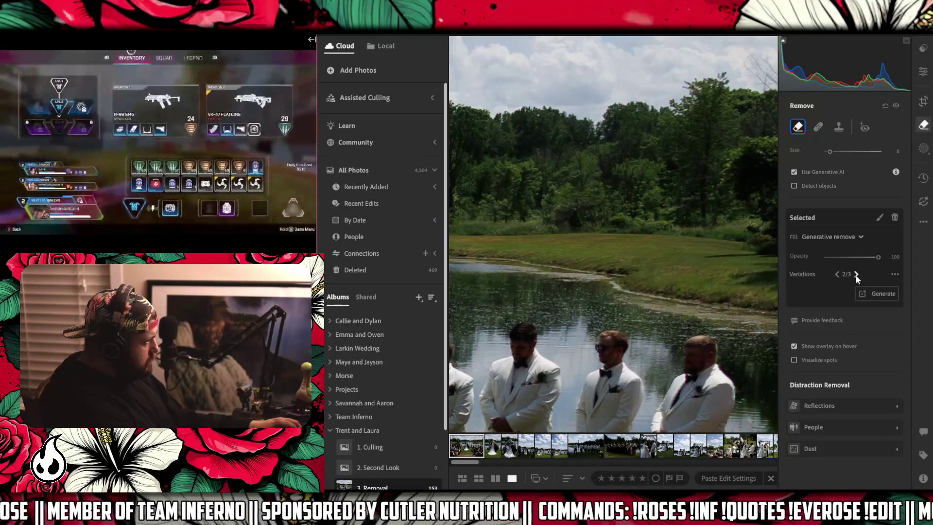
pyautogui.click(855, 275)
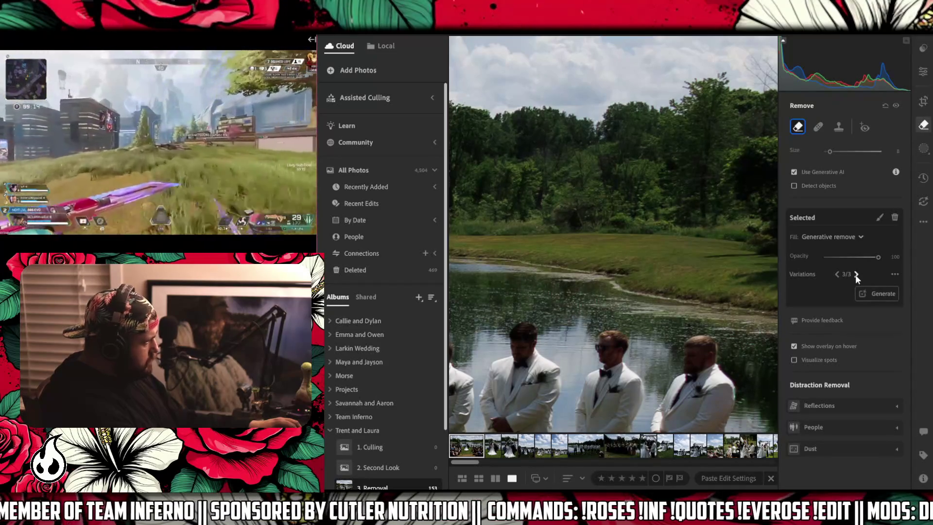
pyautogui.click(855, 275)
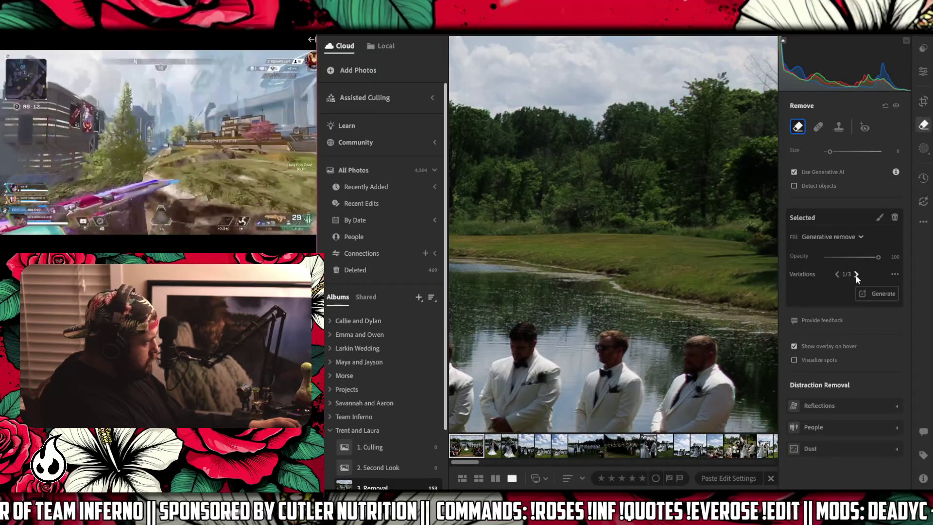
pyautogui.click(856, 275)
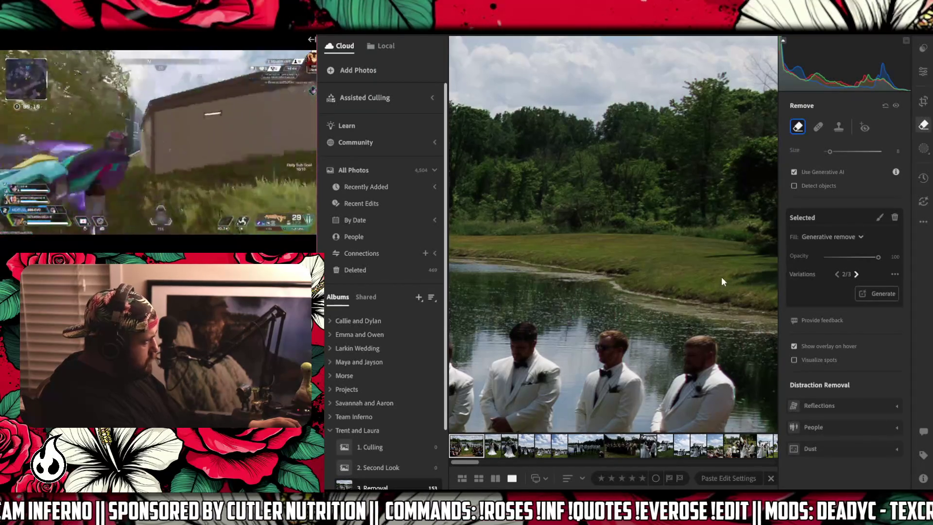
pyautogui.moveTo(746, 277)
pyautogui.moveTo(740, 291); pyautogui.dragTo(537, 252)
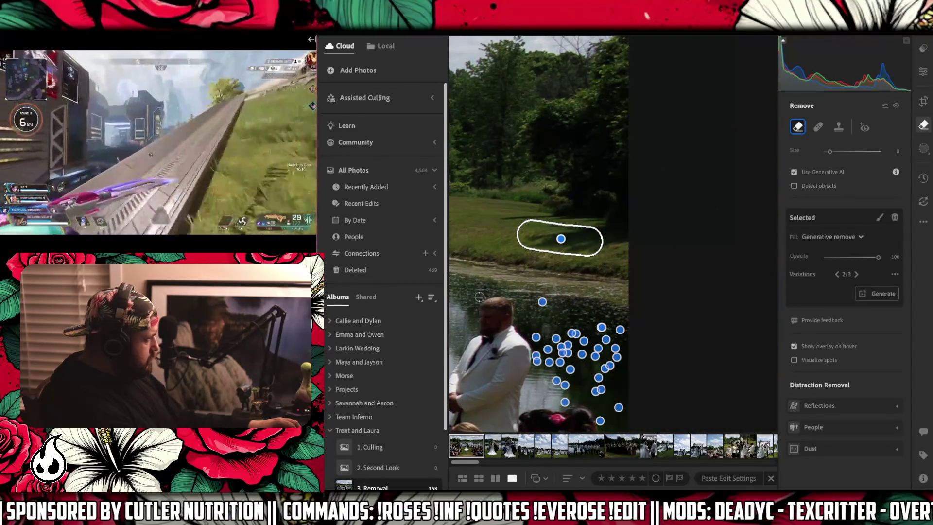
# With brush size 5, mask the water reflections beside the groom to the right edge and remove them.
pyautogui.press('[')
pyautogui.press('[')
pyautogui.press('[')
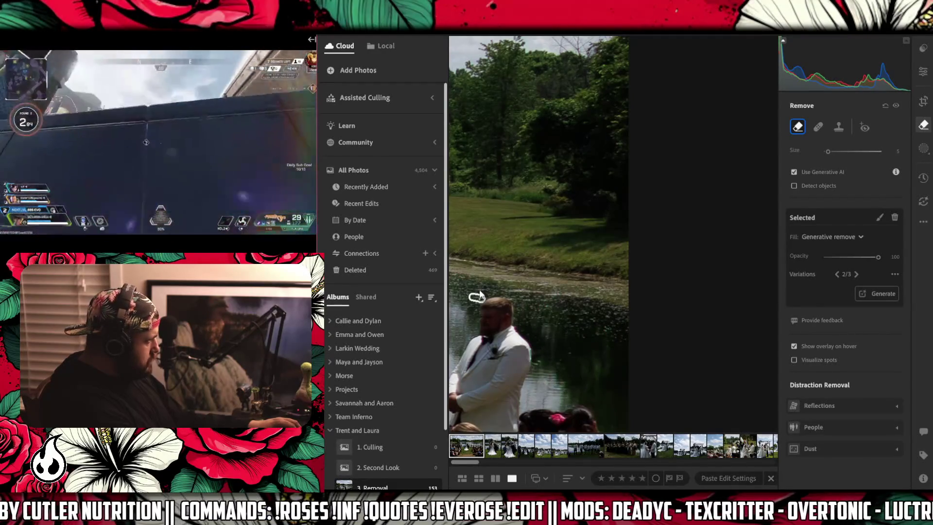
pyautogui.moveTo(492, 292); pyautogui.dragTo(589, 296)
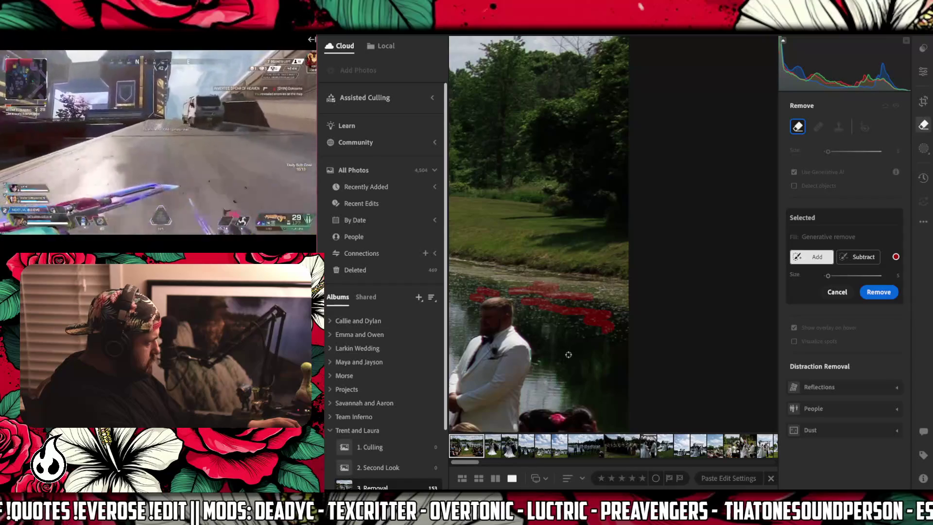
pyautogui.moveTo(582, 338); pyautogui.dragTo(566, 326)
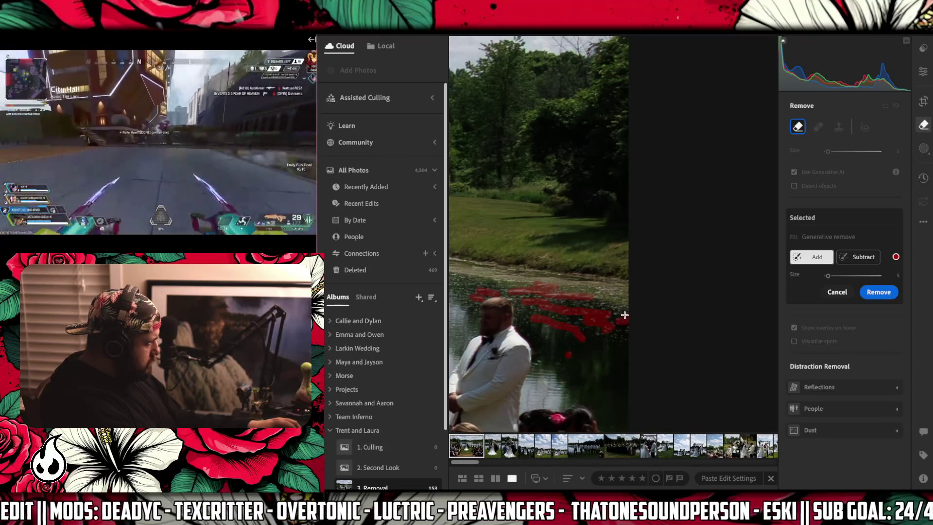
pyautogui.moveTo(617, 314)
pyautogui.mouseDown()
pyautogui.moveTo(619, 337)
pyautogui.moveTo(628, 340)
pyautogui.mouseUp()
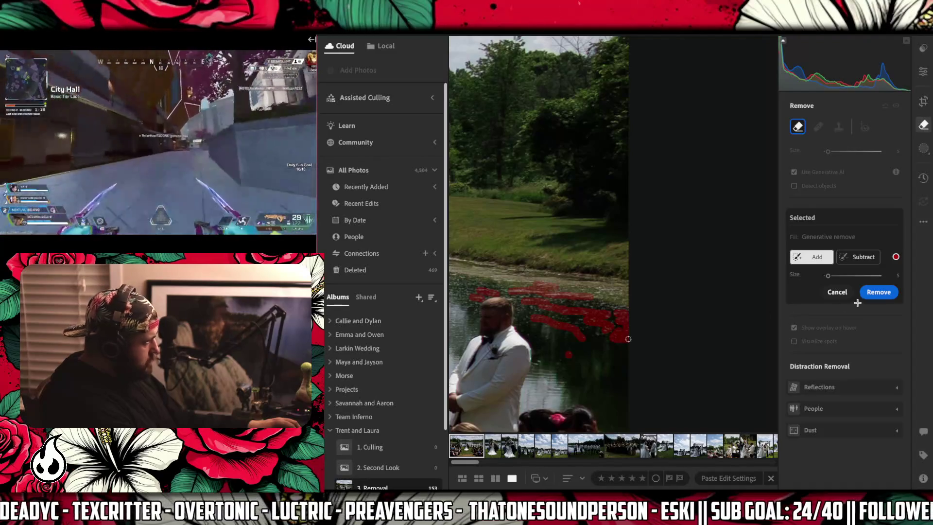
pyautogui.click(878, 292)
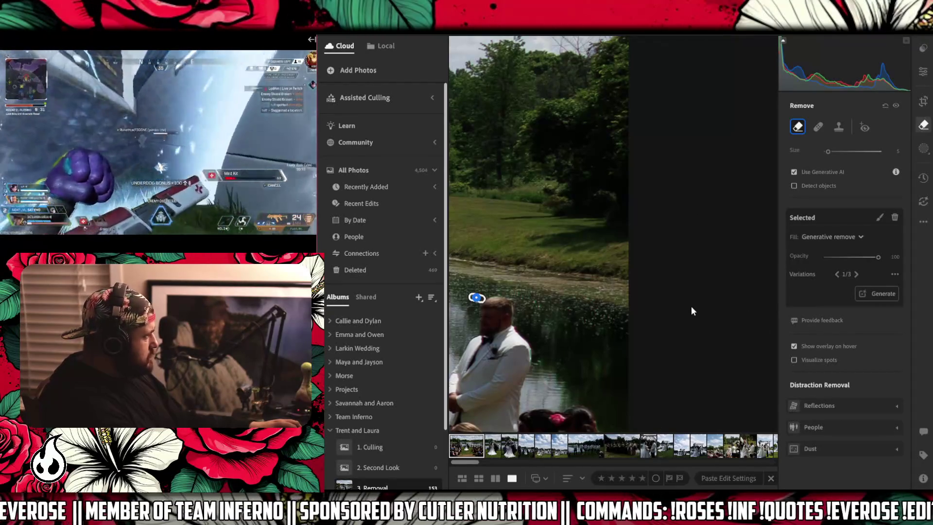
pyautogui.moveTo(545, 290); pyautogui.dragTo(688, 311)
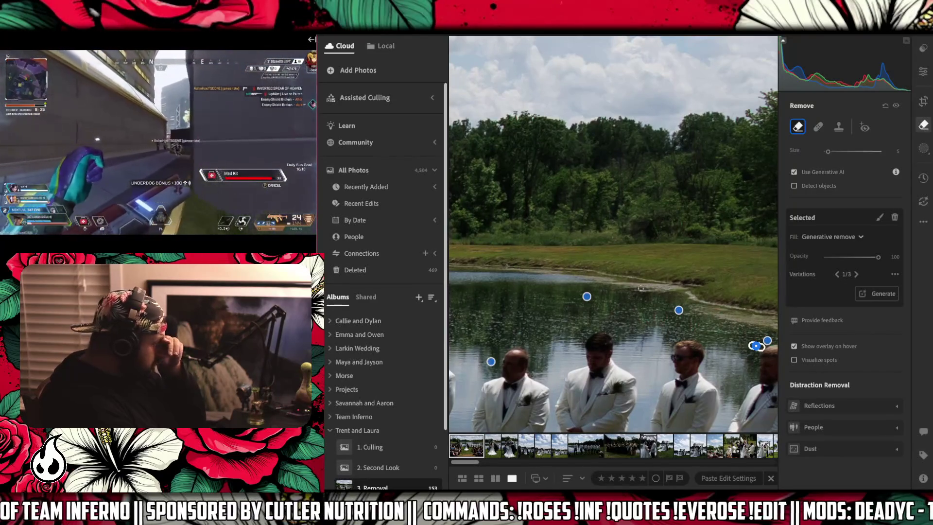
# Mark a patch of pond water near the far shore and close its removal-spot options menu.
pyautogui.moveTo(640, 290)
pyautogui.mouseDown()
pyautogui.moveTo(681, 289)
pyautogui.moveTo(597, 284)
pyautogui.mouseUp()
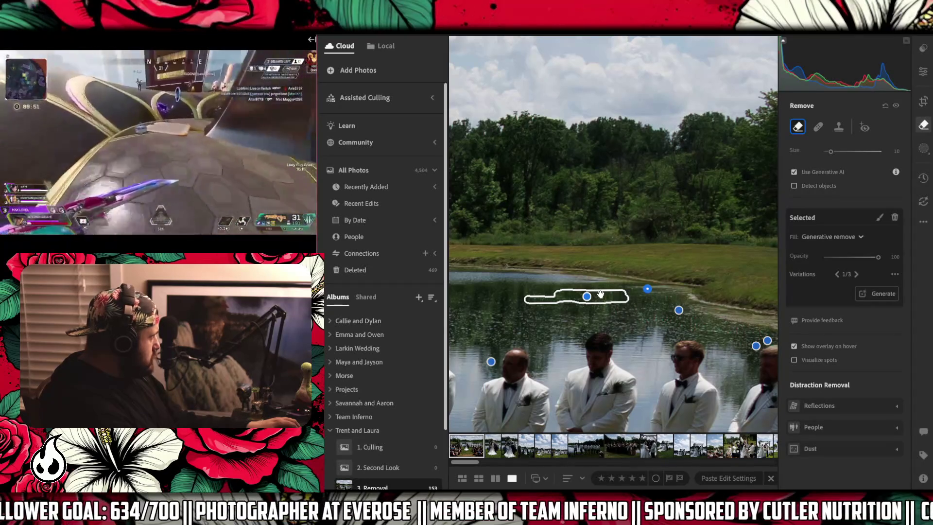
pyautogui.rightClick(601, 295)
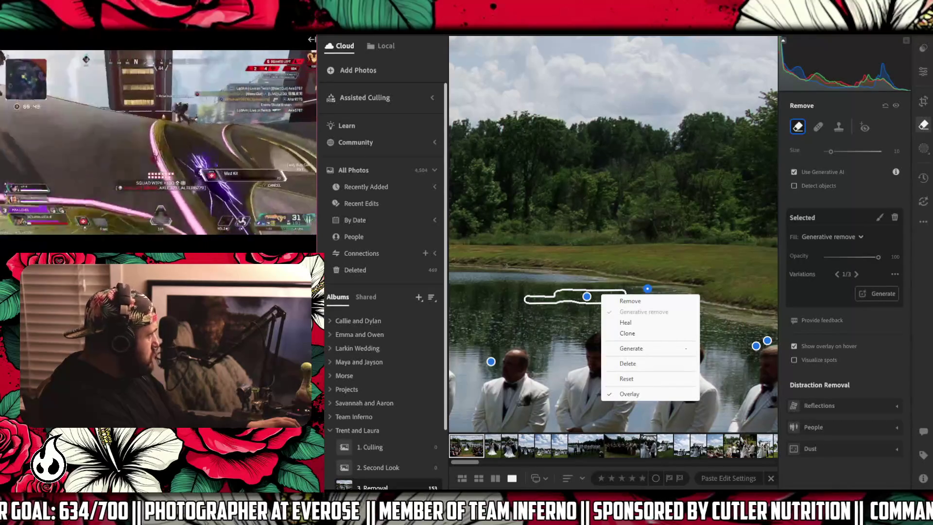
pyautogui.click(113, 138)
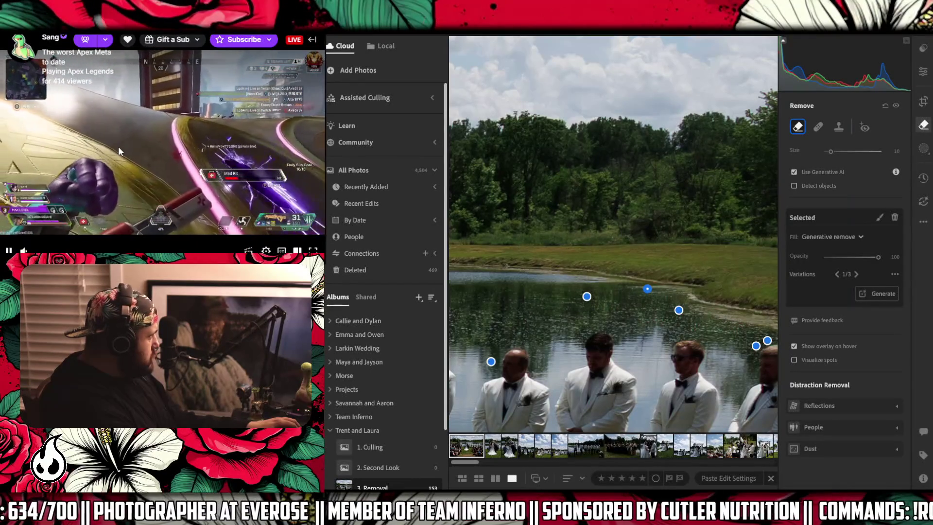
# Switch the pond-strip removal to variation 2 of 3, shrink the brush to size 7, and begin a new spot.
pyautogui.click(647, 288)
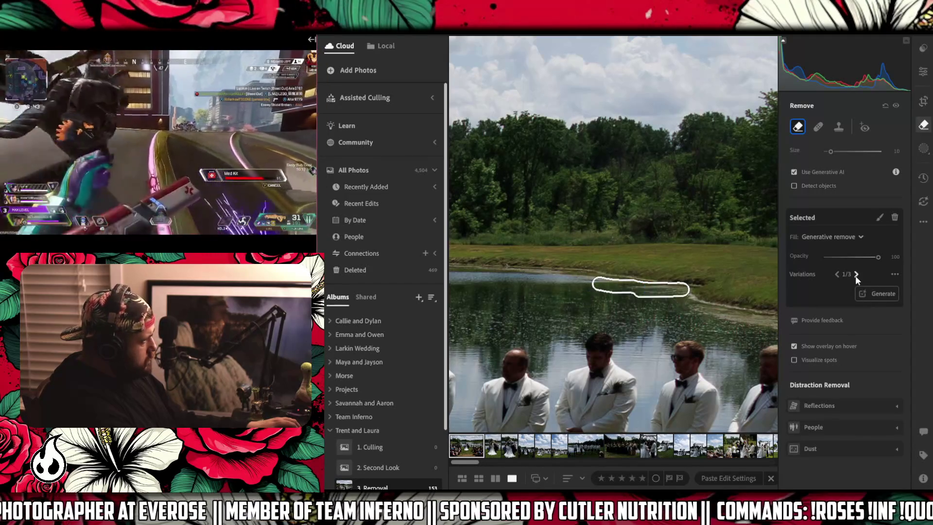
pyautogui.click(855, 274)
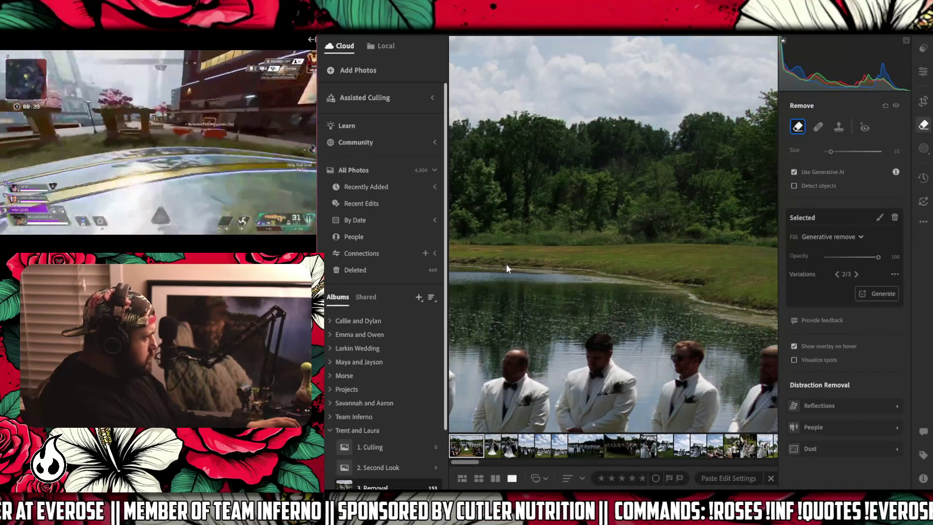
pyautogui.press('[')
pyautogui.press('[')
pyautogui.press('[')
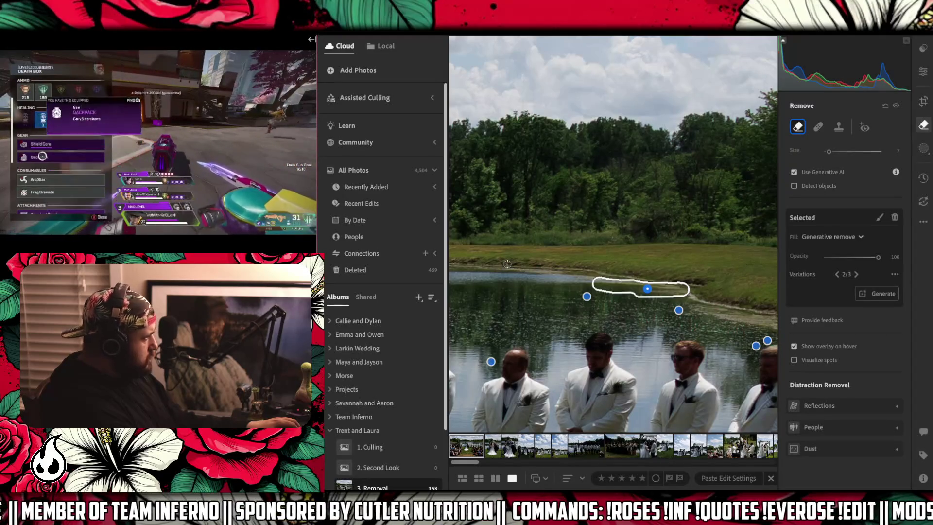
pyautogui.click(508, 263)
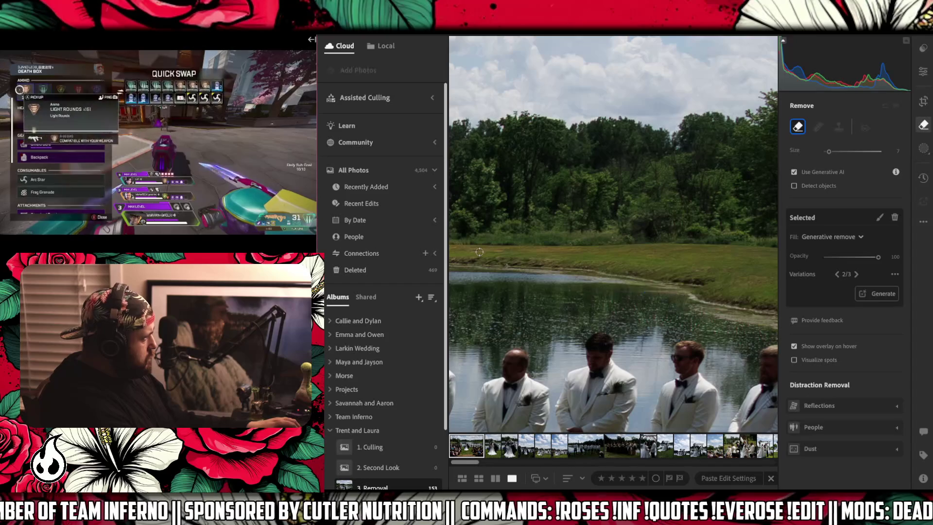
# Bring the flower-and-drape arch into view and make the removal brush slightly smaller.
pyautogui.moveTo(511, 255); pyautogui.dragTo(705, 265)
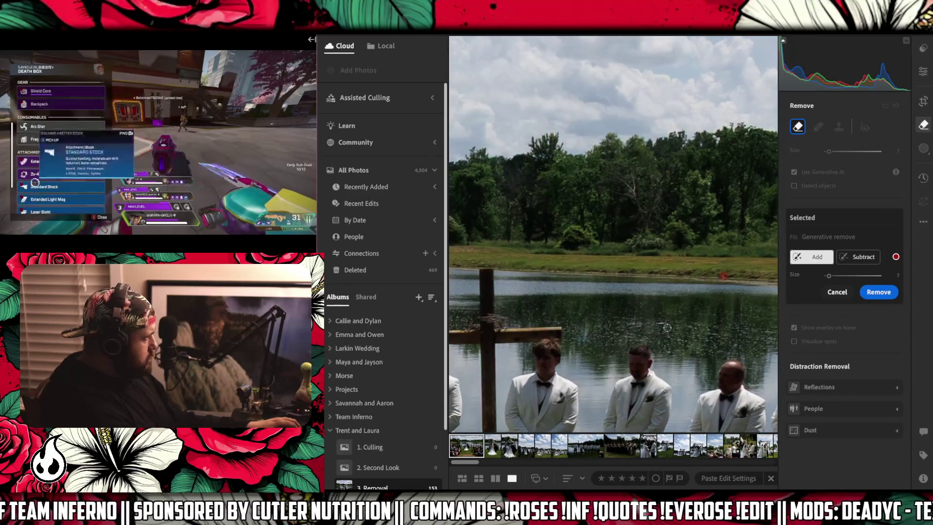
pyautogui.moveTo(515, 266); pyautogui.dragTo(741, 272)
pyautogui.moveTo(542, 276); pyautogui.dragTo(762, 280)
pyautogui.press('[')
pyautogui.press('[')
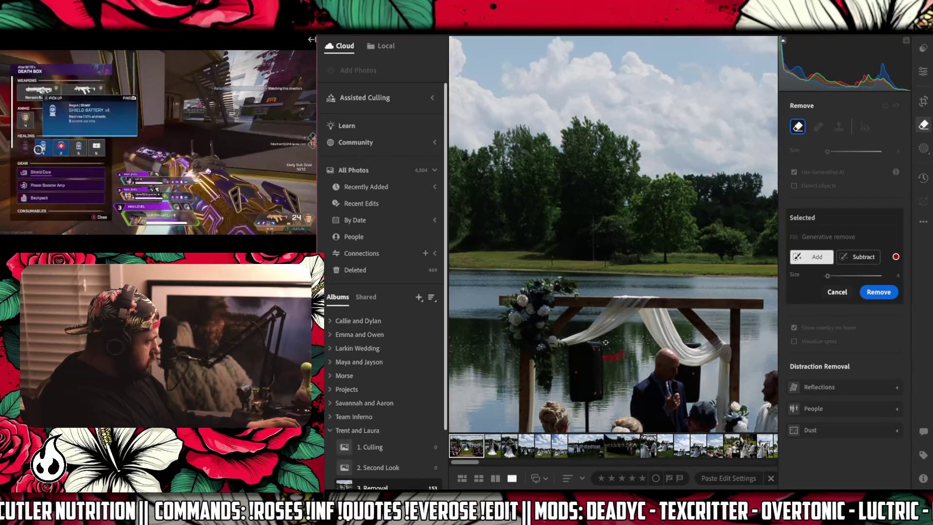
# Paint over the reflections in the water behind the arch, undo the stray stroke, and run Remove.
pyautogui.moveTo(605, 342); pyautogui.dragTo(623, 342)
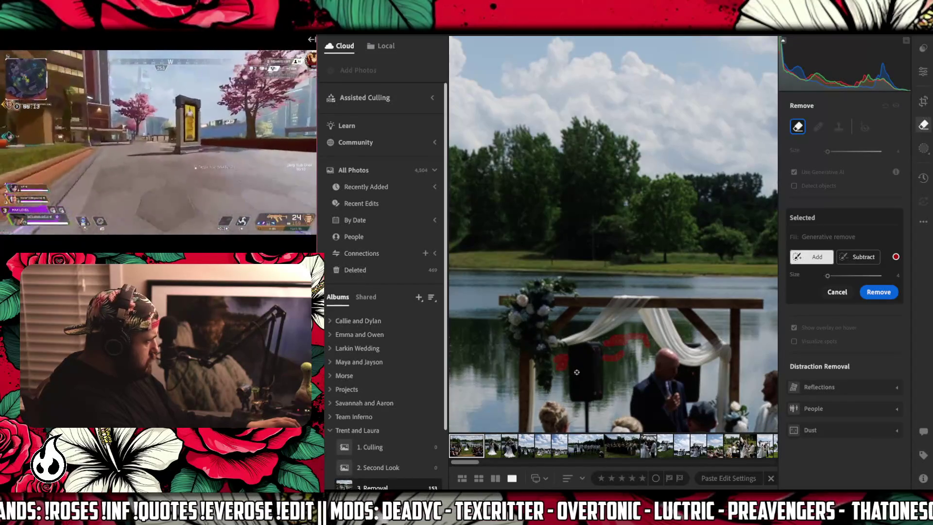
pyautogui.click(576, 372)
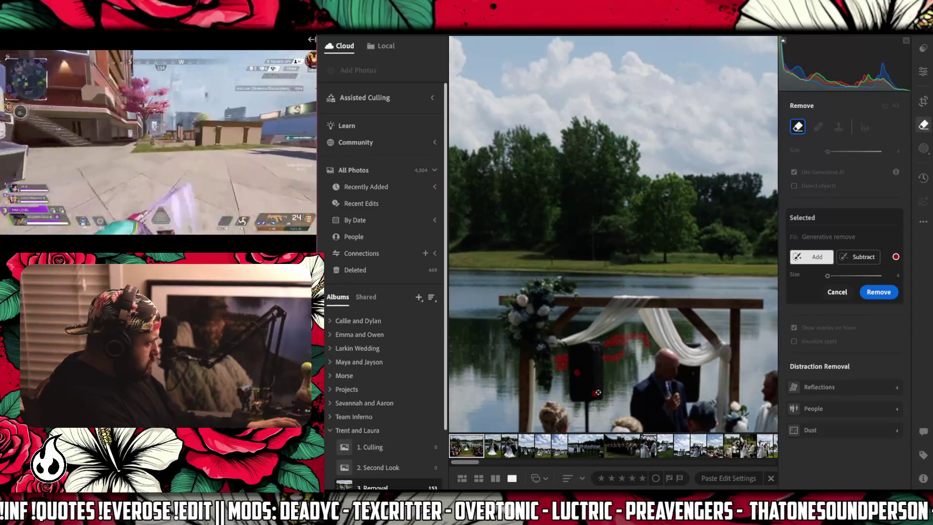
pyautogui.click(594, 349)
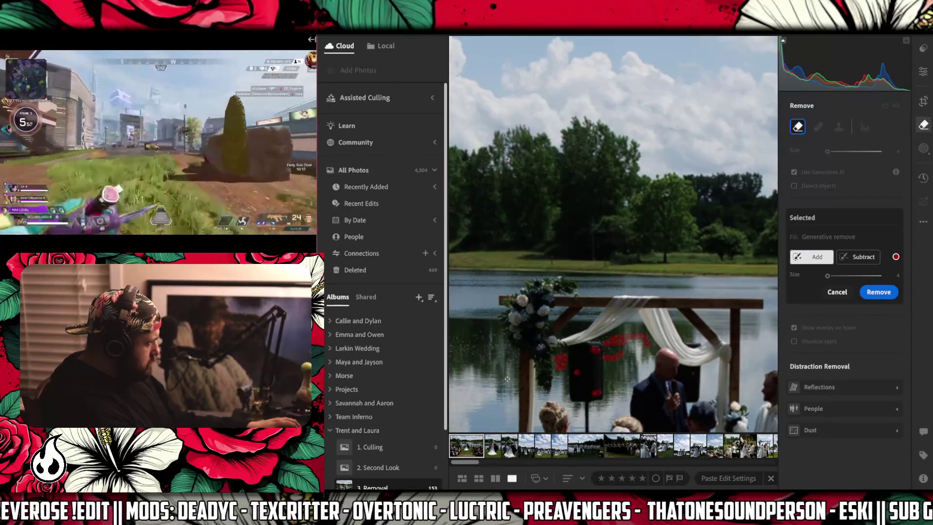
pyautogui.moveTo(507, 378); pyautogui.dragTo(686, 388)
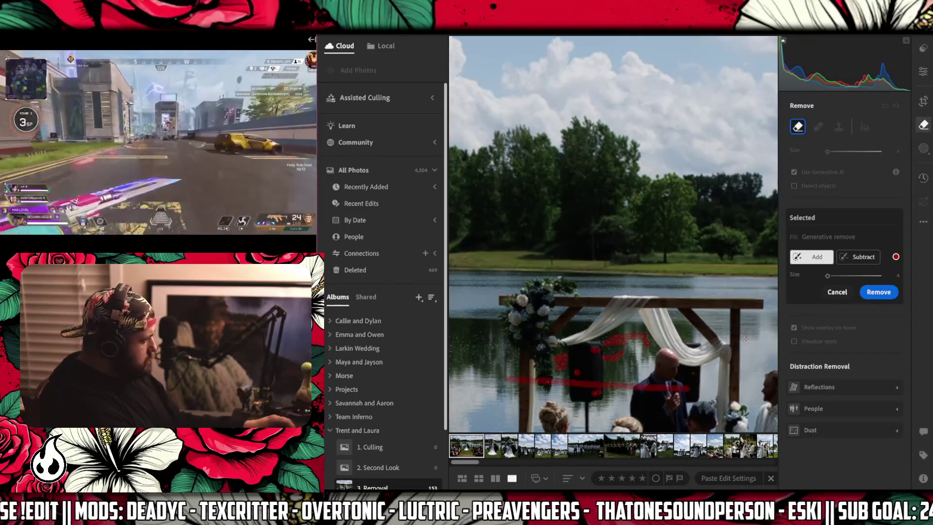
pyautogui.hotkey('ctrl', 'z')
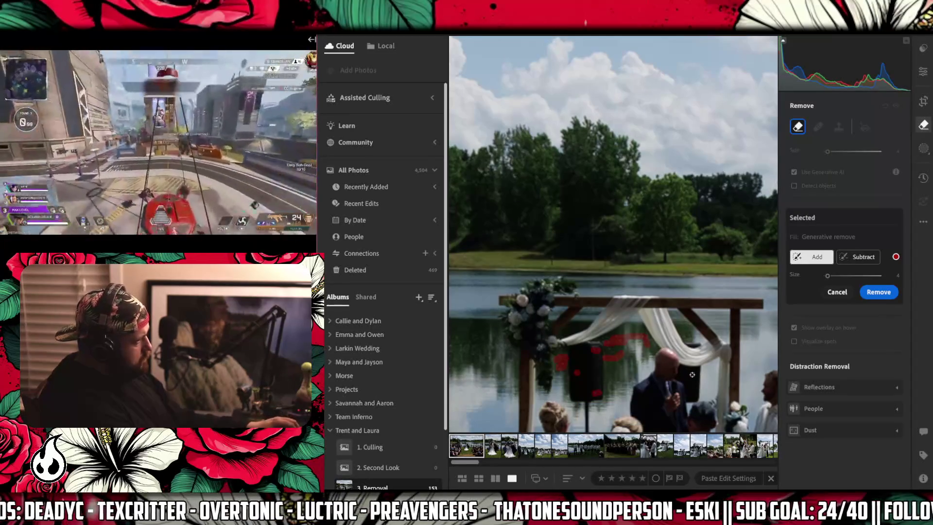
pyautogui.click(871, 295)
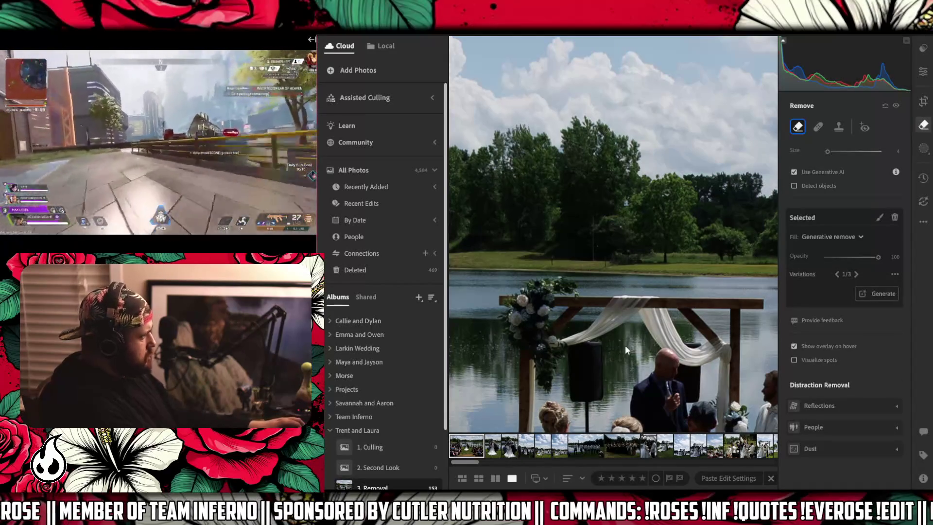
# Generate fresh fills for the arch-area reflection removal and pick variation 2 of 3.
pyautogui.moveTo(621, 346)
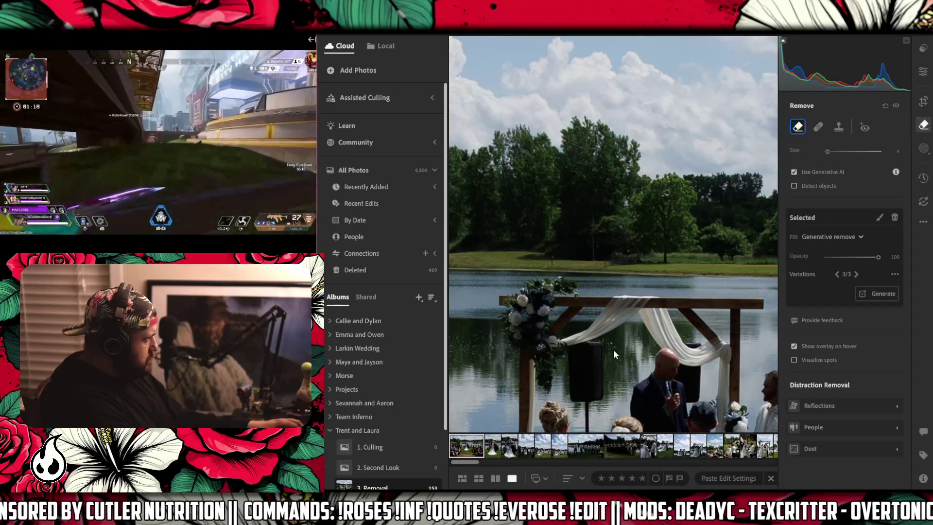
pyautogui.moveTo(616, 352)
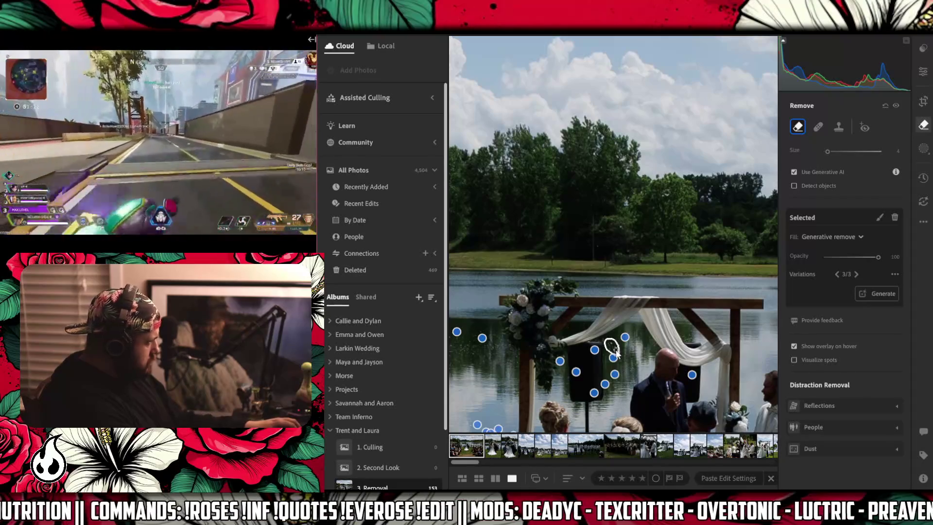
pyautogui.click(612, 348)
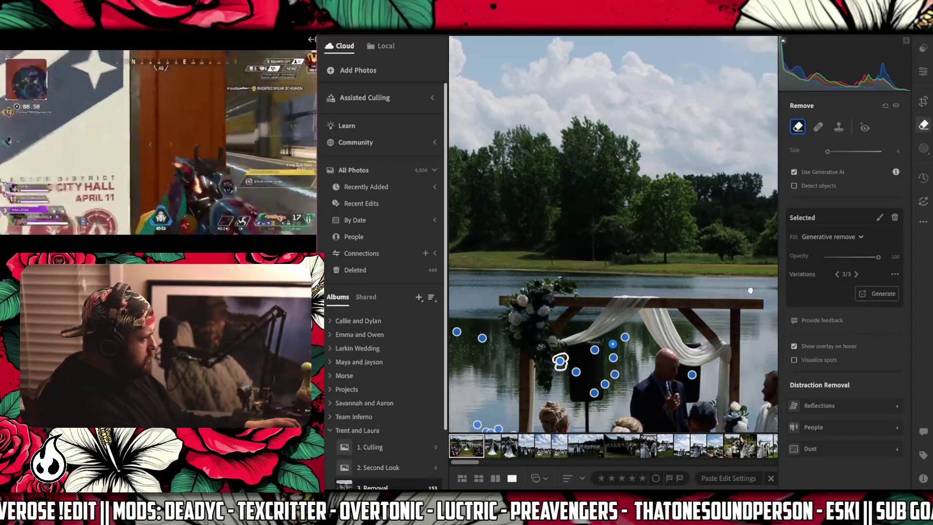
pyautogui.click(855, 275)
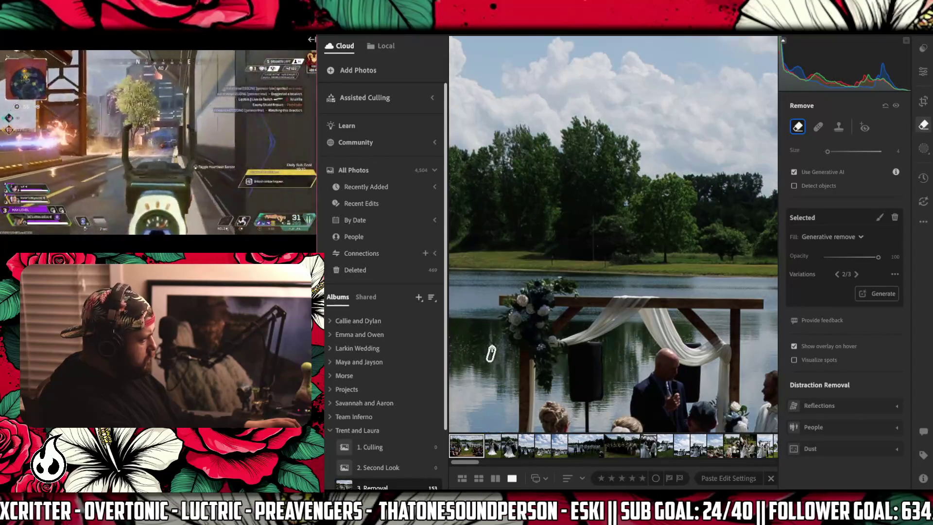
# Extend the removal outline over the reflection left of the arch and start a new mask on the water.
pyautogui.moveTo(500, 344); pyautogui.dragTo(517, 362)
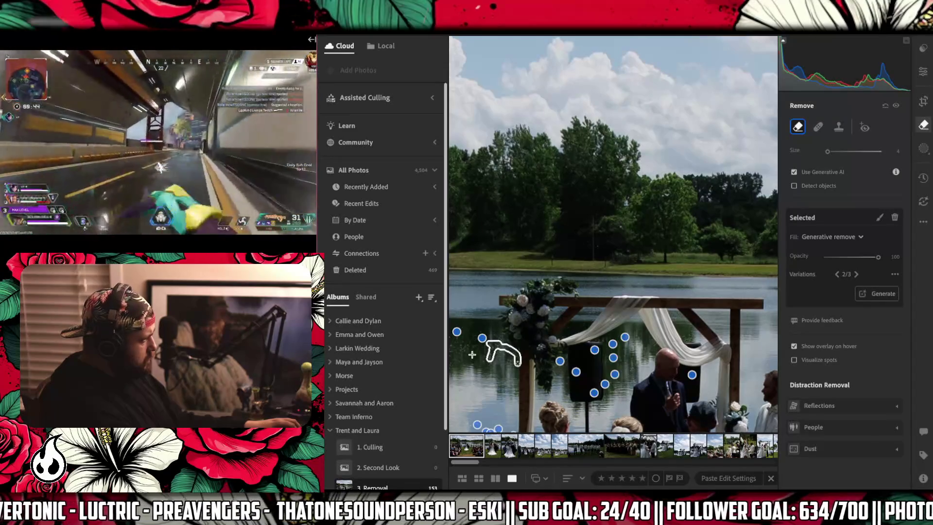
pyautogui.click(463, 350)
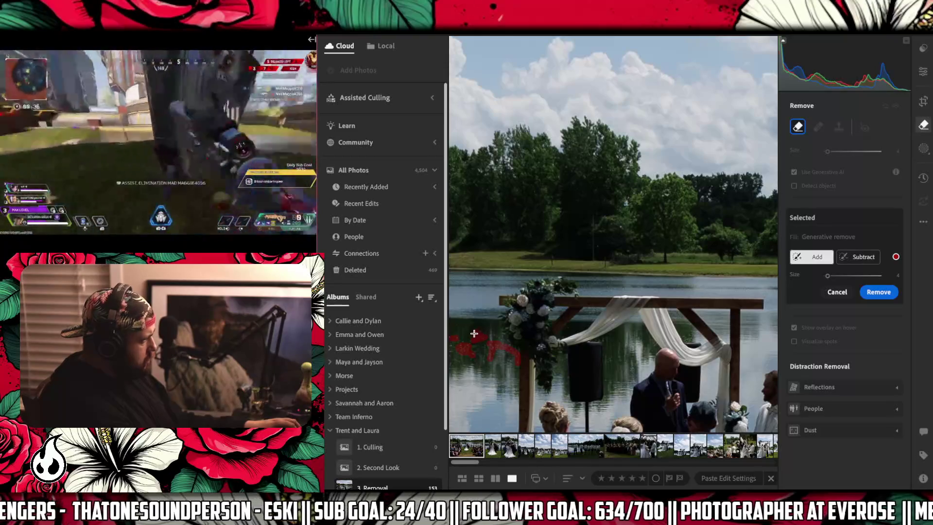
pyautogui.moveTo(452, 348); pyautogui.dragTo(636, 360)
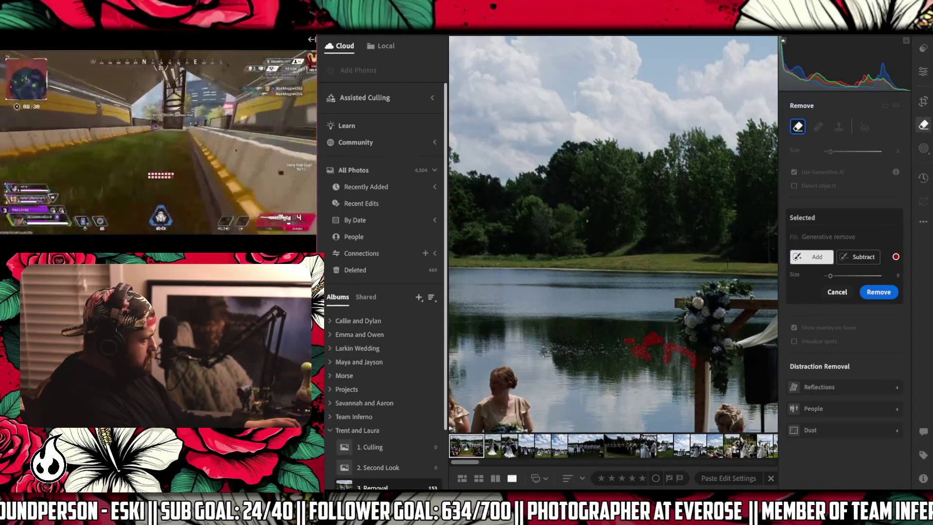
# Paint over the lake reflection streak left of the arch and apply Generative Remove.
pyautogui.moveTo(539, 351); pyautogui.dragTo(629, 350)
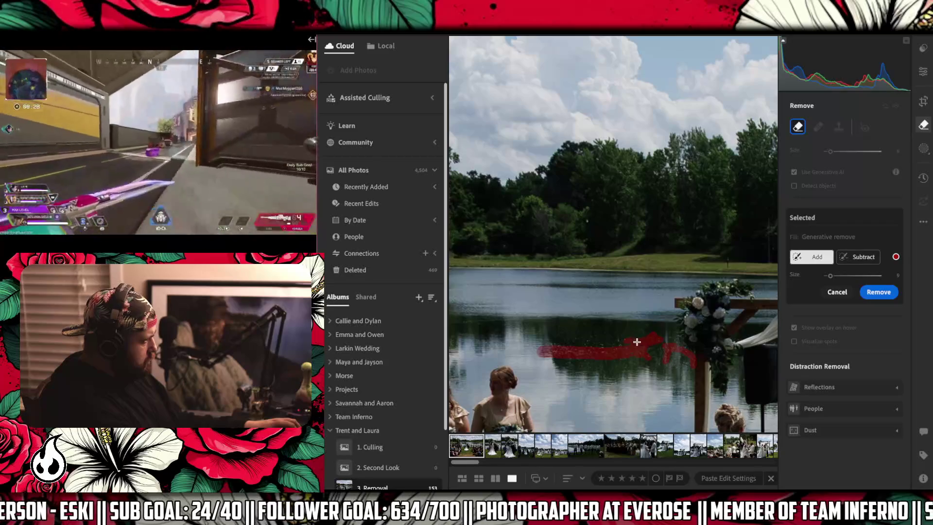
pyautogui.moveTo(544, 346)
pyautogui.mouseDown()
pyautogui.moveTo(606, 340)
pyautogui.moveTo(661, 353)
pyautogui.moveTo(655, 344)
pyautogui.moveTo(687, 358)
pyautogui.mouseUp()
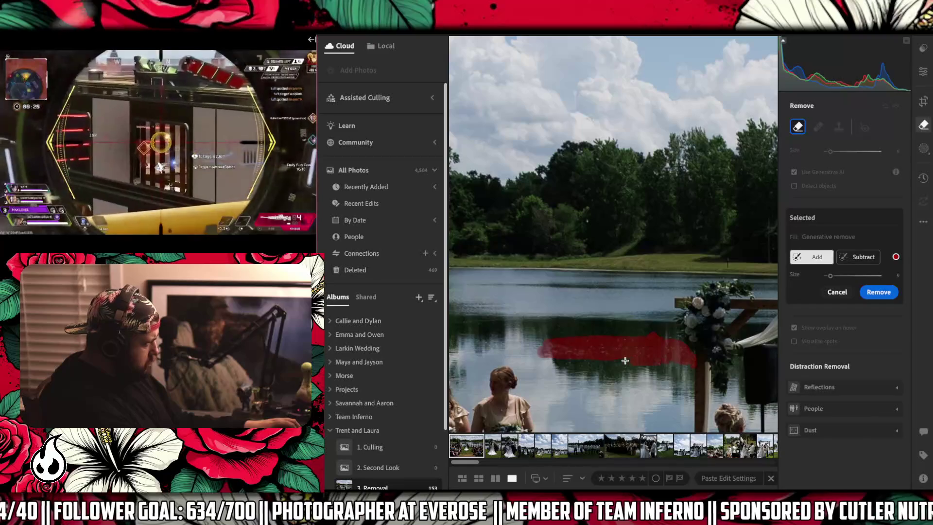
pyautogui.click(873, 293)
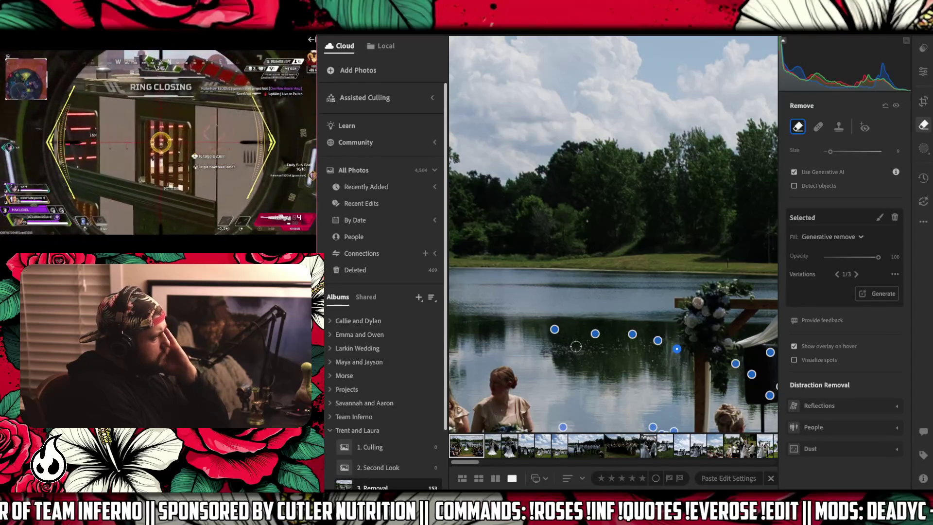
# Repaint the lake reflection band beside the arch and regenerate its removal fill.
pyautogui.moveTo(677, 362); pyautogui.dragTo(609, 360)
pyautogui.moveTo(547, 352); pyautogui.dragTo(626, 346)
pyautogui.moveTo(536, 347)
pyautogui.mouseDown()
pyautogui.moveTo(675, 342)
pyautogui.moveTo(648, 360)
pyautogui.moveTo(666, 358)
pyautogui.mouseUp()
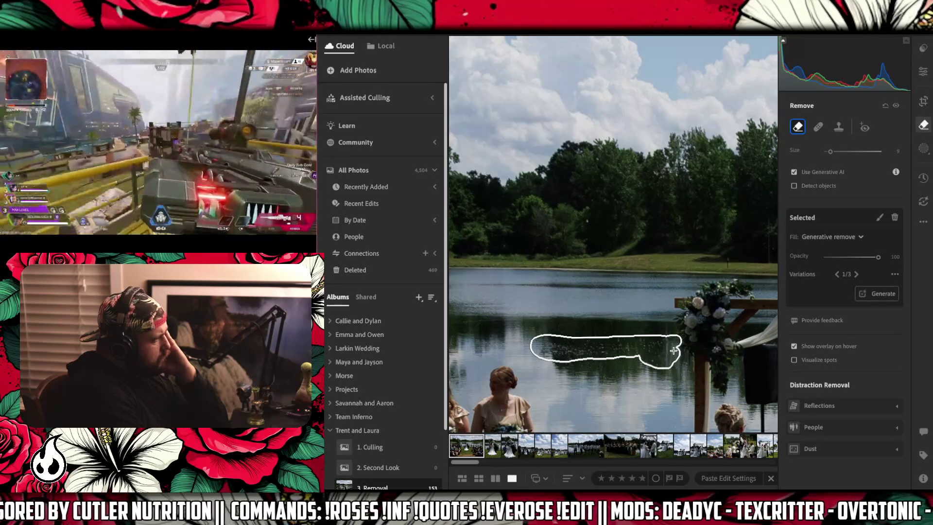
pyautogui.click(856, 273)
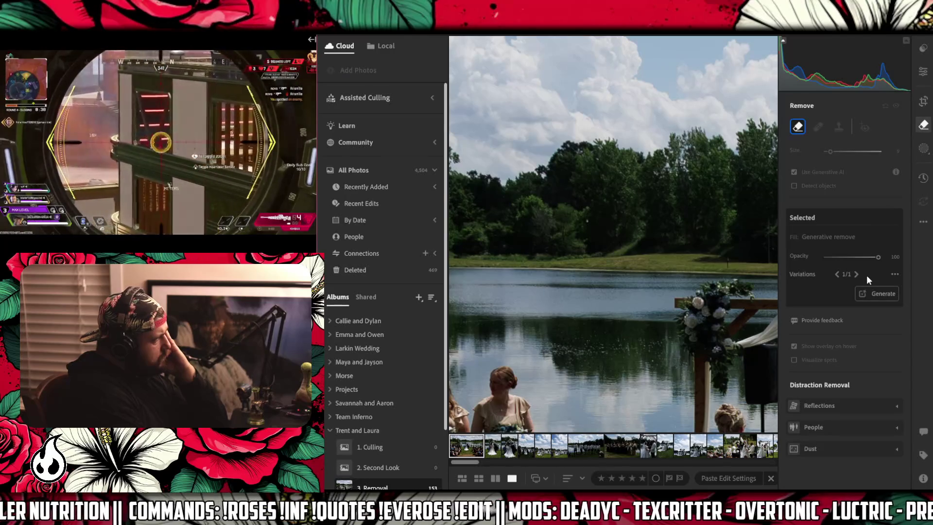
pyautogui.click(867, 275)
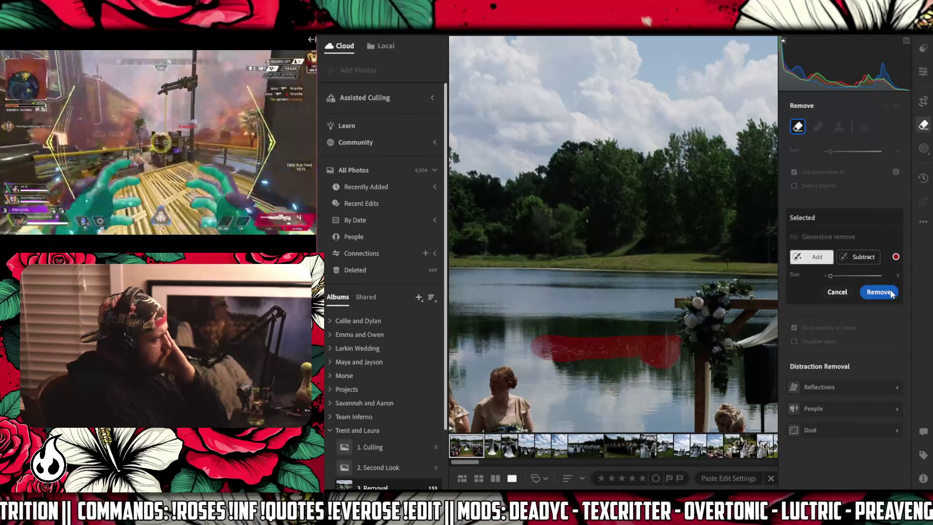
pyautogui.click(890, 292)
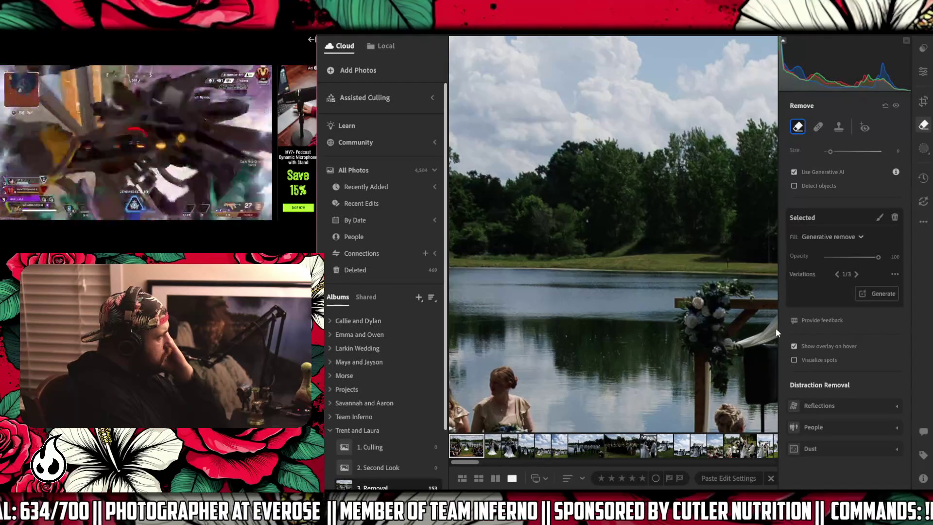
pyautogui.moveTo(775, 329)
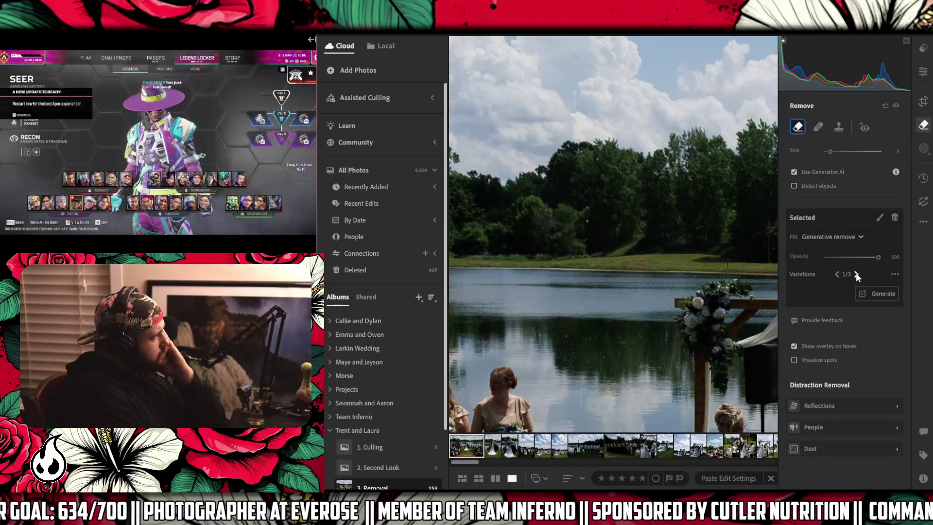
# Switch the lake reflection fill from variation 1/3 to variation 2/3.
pyautogui.click(855, 274)
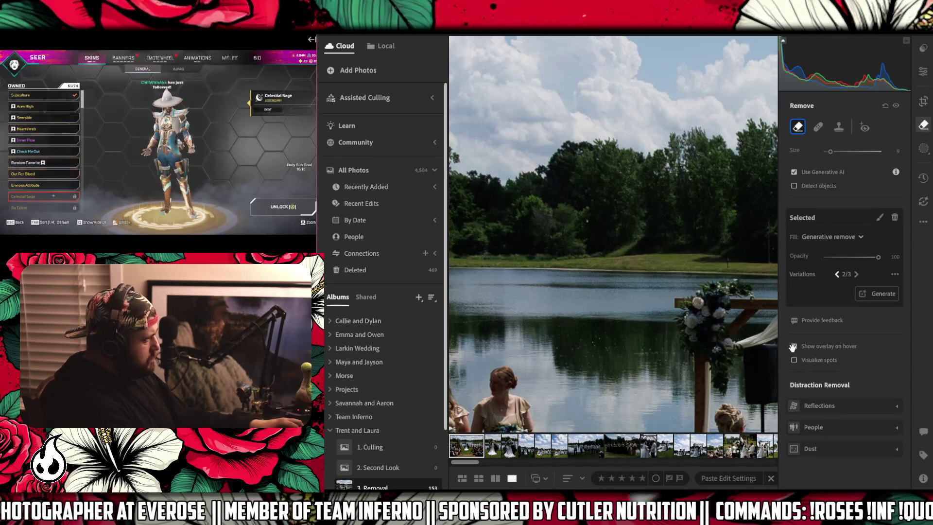
pyautogui.moveTo(692, 339)
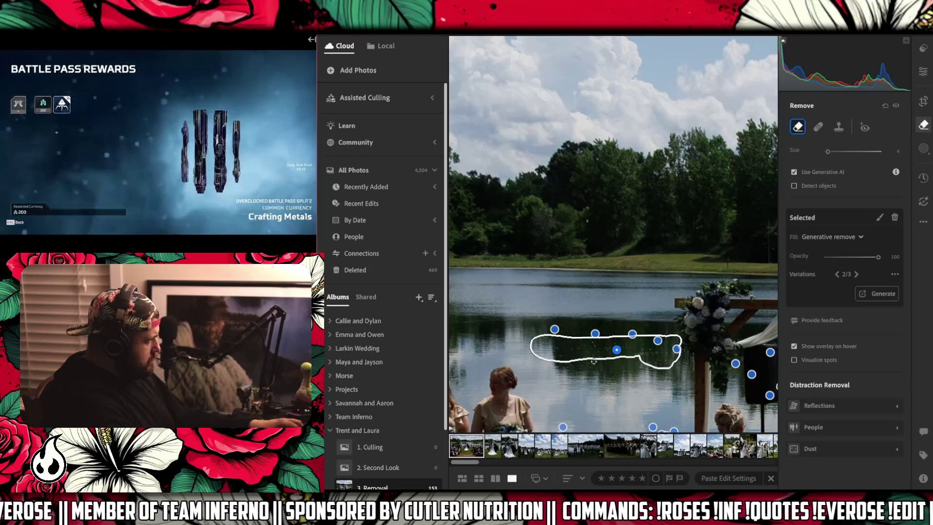
pyautogui.moveTo(593, 362)
pyautogui.mouseDown()
pyautogui.moveTo(597, 337)
pyautogui.moveTo(578, 345)
pyautogui.mouseUp()
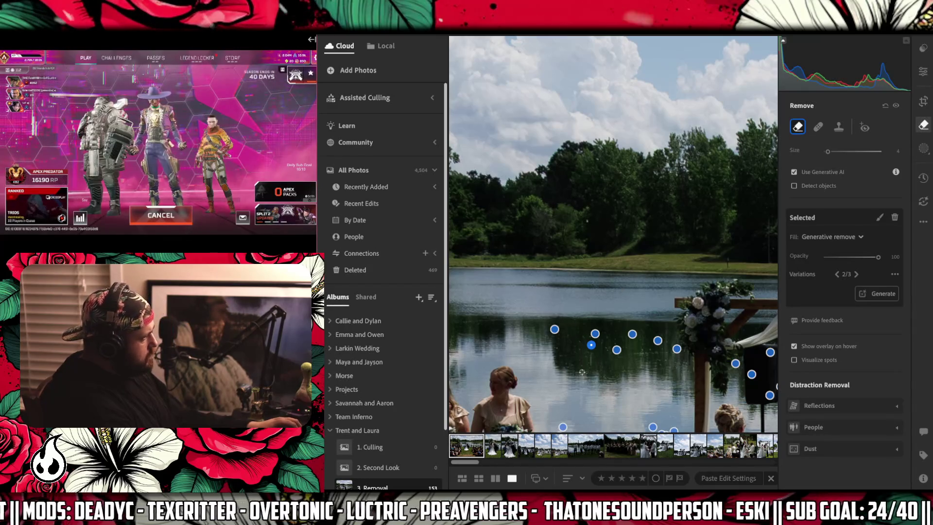
# Brush over the water artifact above the bridesmaids and apply Generative Remove.
pyautogui.moveTo(513, 340); pyautogui.dragTo(760, 334)
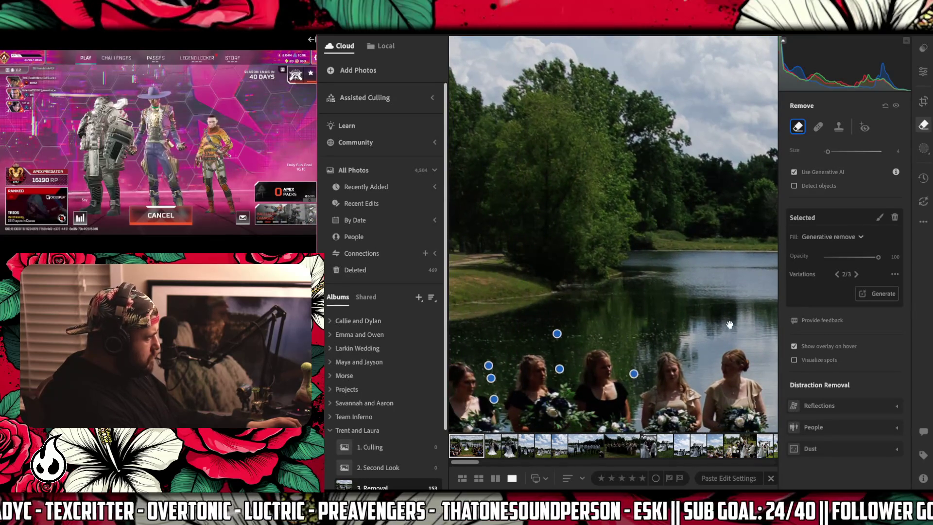
pyautogui.moveTo(664, 335)
pyautogui.mouseDown()
pyautogui.moveTo(598, 339)
pyautogui.moveTo(665, 335)
pyautogui.moveTo(654, 321)
pyautogui.moveTo(676, 333)
pyautogui.mouseUp()
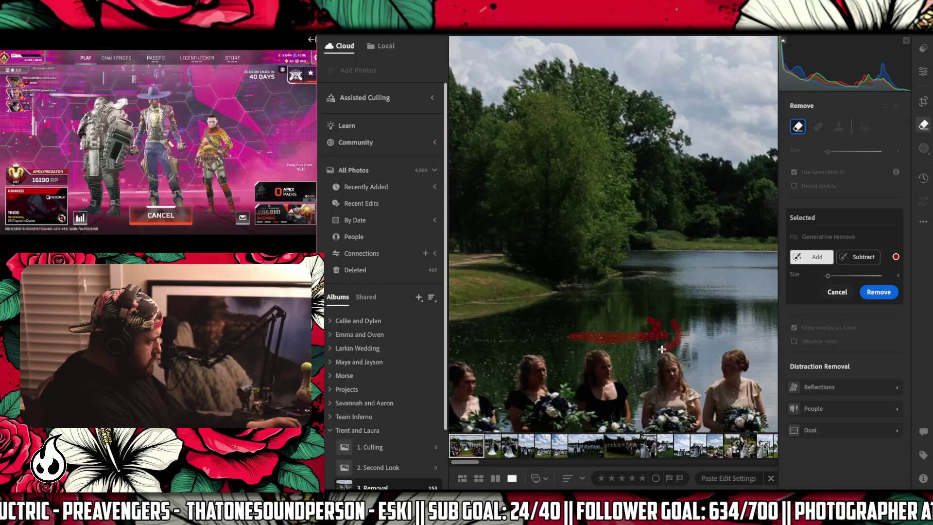
pyautogui.click(877, 294)
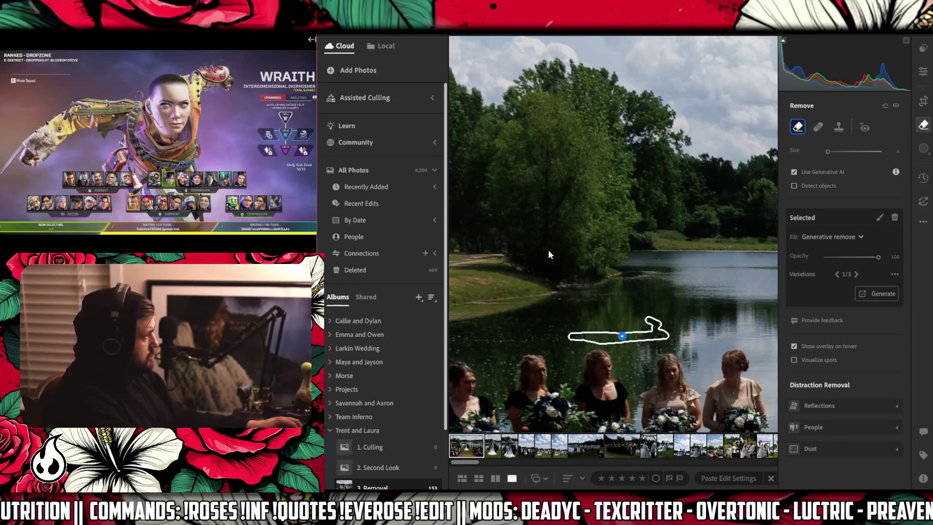
pyautogui.scroll(2, 601, 231)
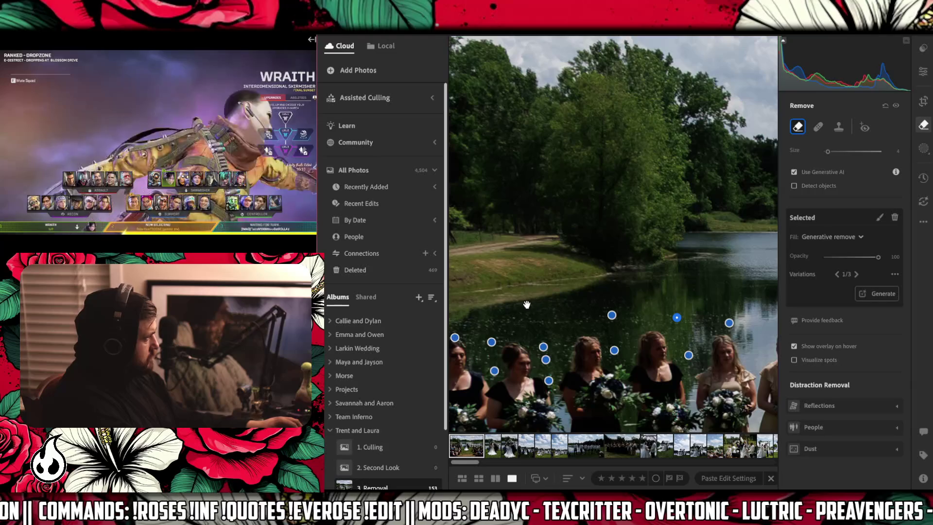
# Mark a patch of the grassy bank in the bridesmaids photo for removal.
pyautogui.moveTo(574, 253); pyautogui.dragTo(646, 286)
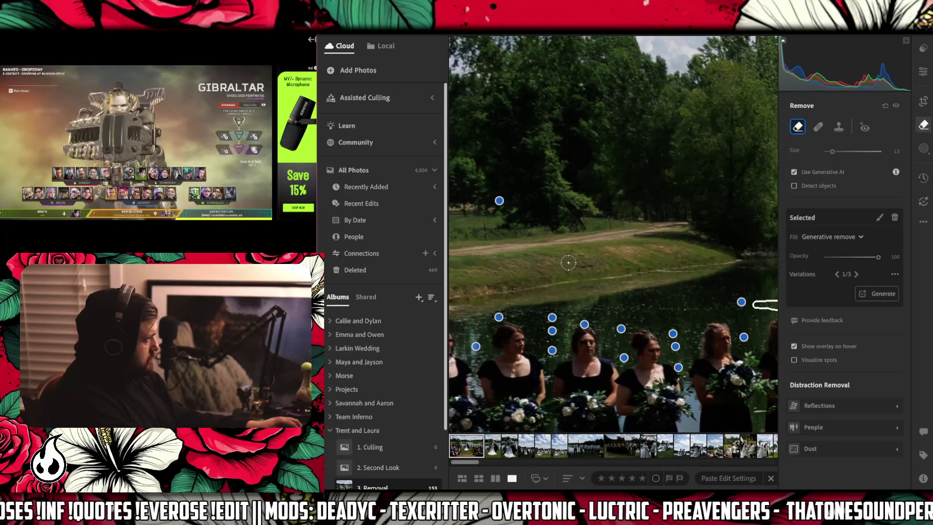
pyautogui.moveTo(568, 263)
pyautogui.mouseDown()
pyautogui.moveTo(600, 260)
pyautogui.moveTo(600, 272)
pyautogui.moveTo(574, 267)
pyautogui.mouseUp()
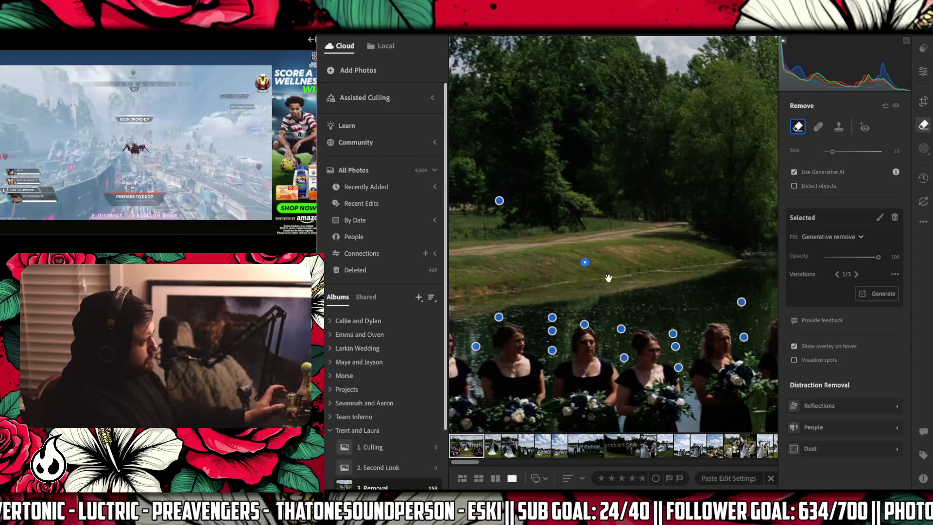
pyautogui.moveTo(156, 198)
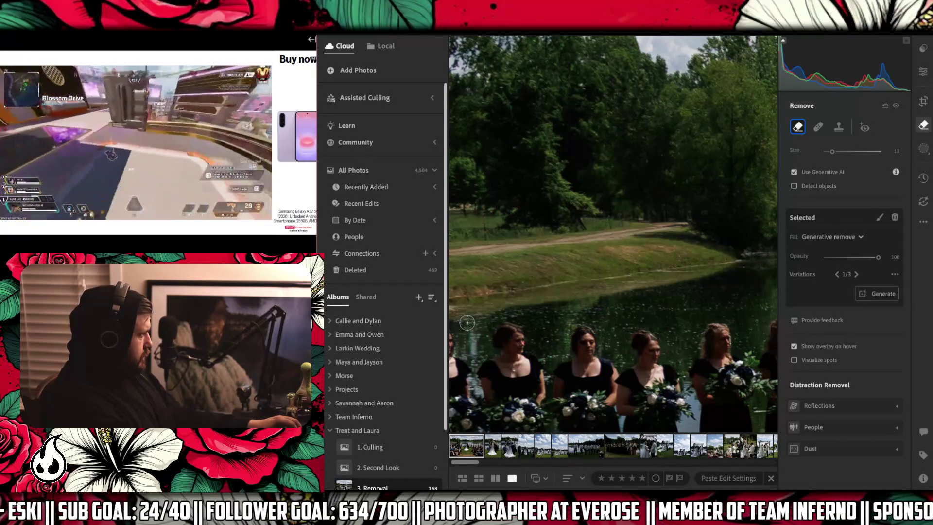
pyautogui.moveTo(467, 322)
# Paint a removal mask over a spot and a reflection stroke on the pond water.
pyautogui.moveTo(467, 322)
pyautogui.mouseDown()
pyautogui.moveTo(527, 311)
pyautogui.moveTo(488, 317)
pyautogui.mouseUp()
pyautogui.moveTo(460, 321); pyautogui.dragTo(460, 321)
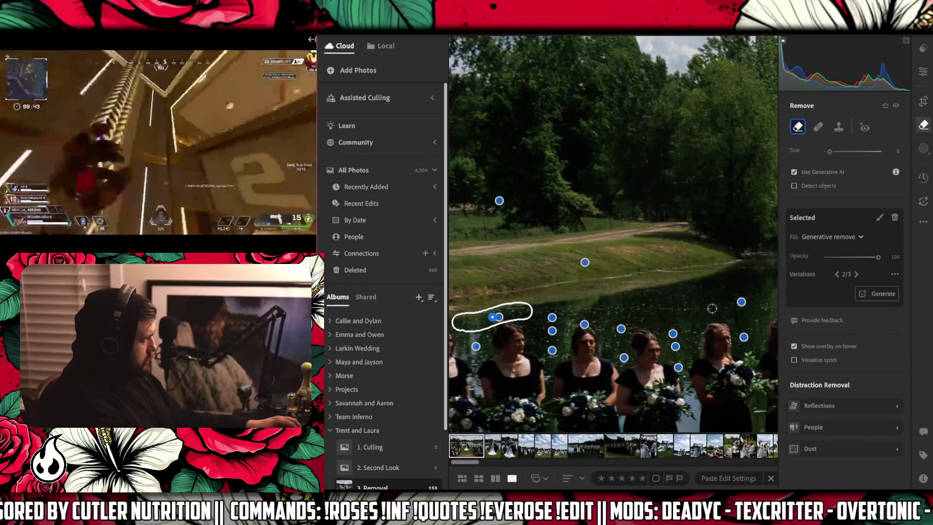
pyautogui.moveTo(667, 310); pyautogui.dragTo(603, 310)
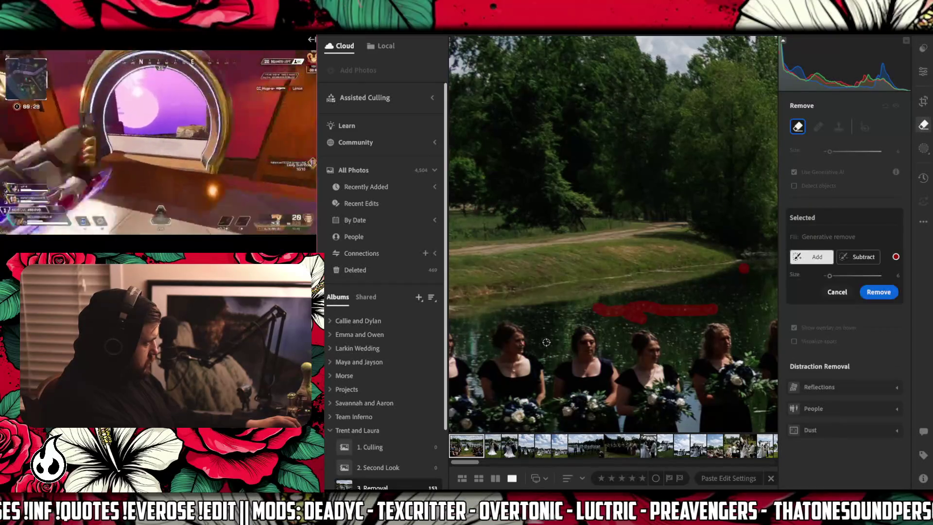
# Mark two reflection spots on the water behind the bridesmaids and remove them with Generative AI.
pyautogui.moveTo(552, 340); pyautogui.dragTo(546, 309)
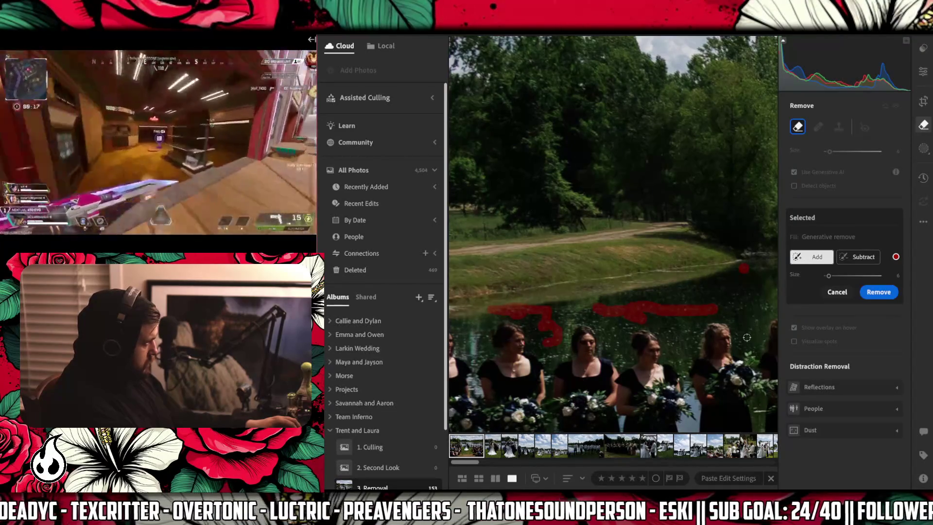
pyautogui.moveTo(748, 337); pyautogui.dragTo(739, 335)
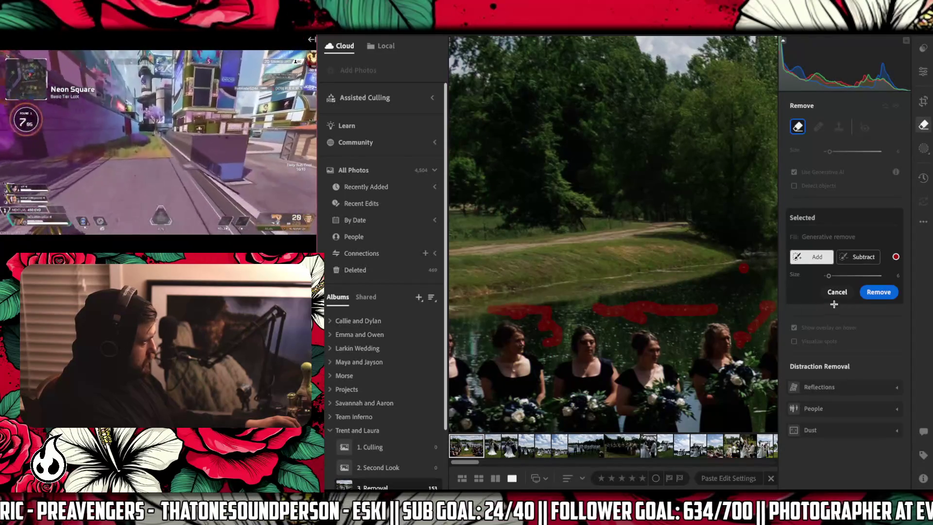
pyautogui.click(873, 292)
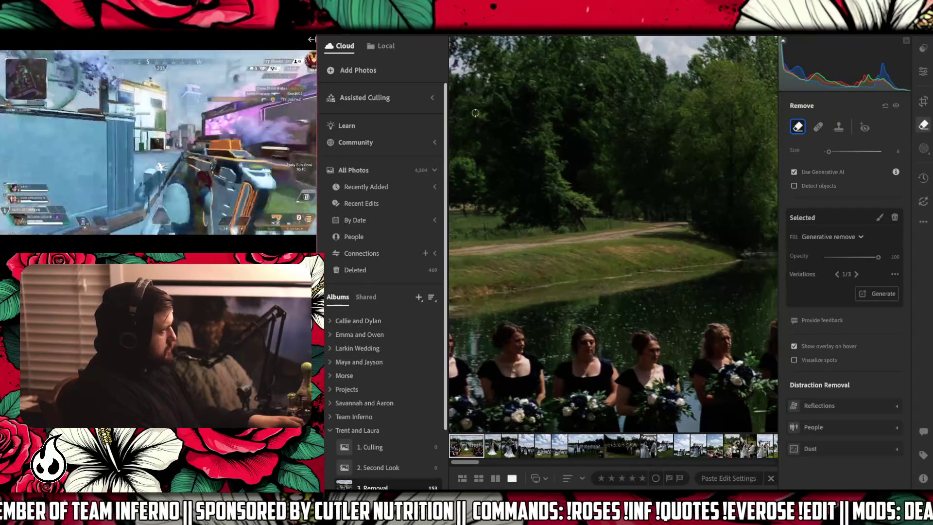
pyautogui.moveTo(513, 228)
pyautogui.mouseDown()
pyautogui.moveTo(735, 132)
pyautogui.moveTo(738, 139)
pyautogui.mouseUp()
# With brush size 13, paint the far-bank strip, remove it, and cycle to the next variation.
pyautogui.moveTo(485, 272)
pyautogui.mouseDown()
pyautogui.moveTo(533, 217)
pyautogui.moveTo(659, 204)
pyautogui.mouseUp()
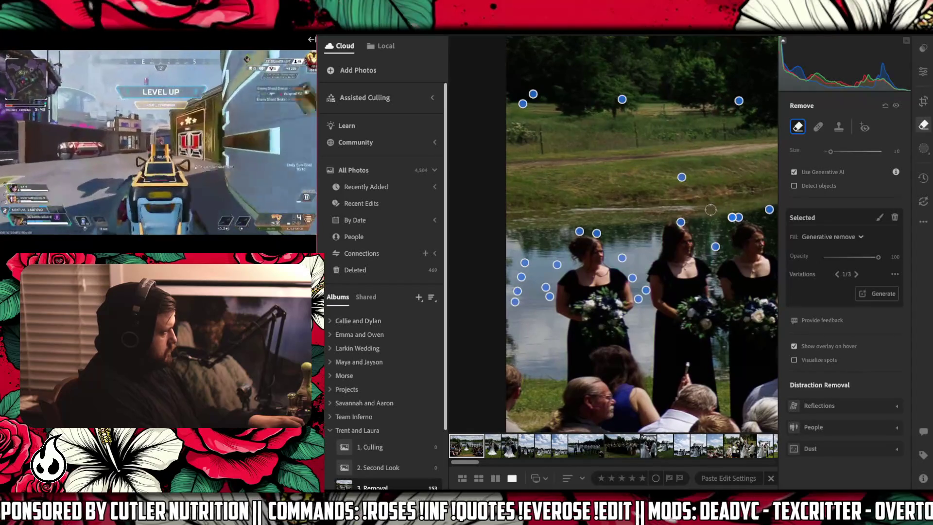
pyautogui.press(']')
pyautogui.press(']')
pyautogui.press(']')
pyautogui.moveTo(710, 209)
pyautogui.mouseDown()
pyautogui.moveTo(517, 218)
pyautogui.moveTo(596, 220)
pyautogui.mouseUp()
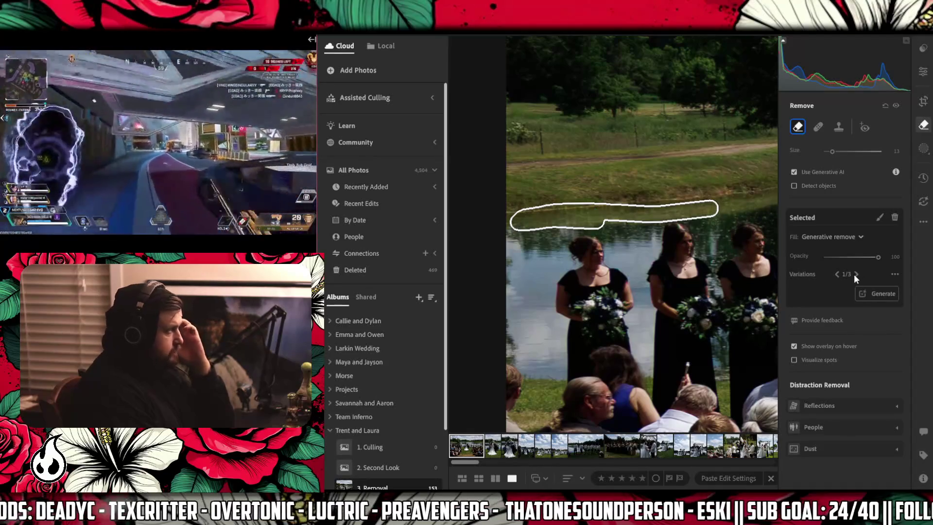
pyautogui.click(855, 274)
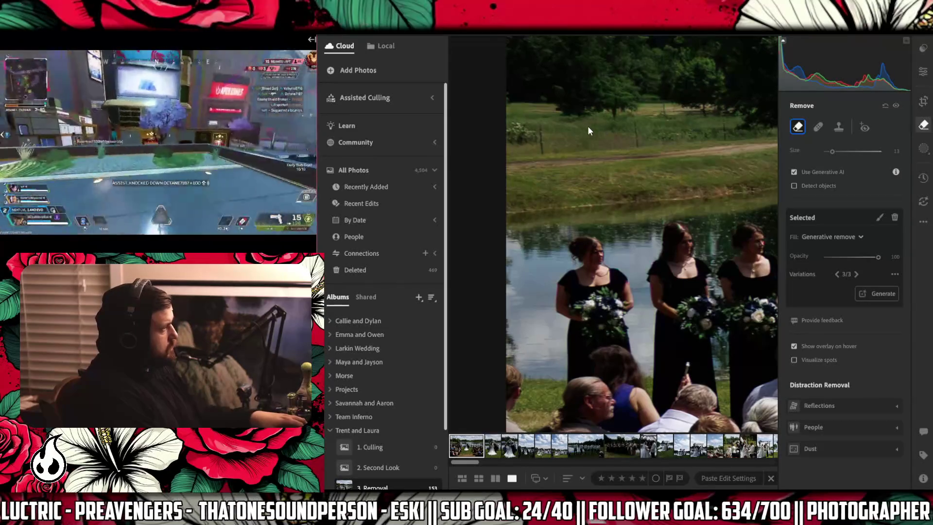
# Switch from the Remove tool back to the Edit panel's light and curve adjustments.
pyautogui.moveTo(604, 129); pyautogui.dragTo(705, 201)
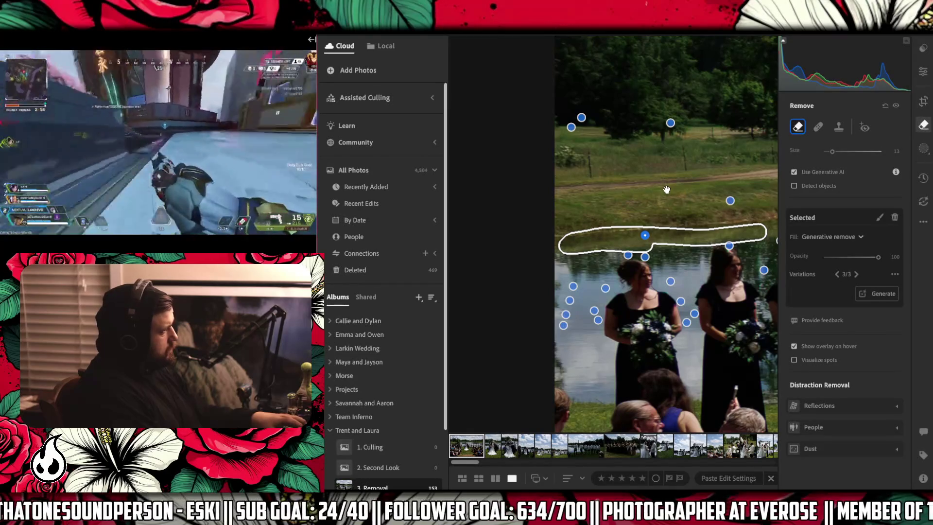
pyautogui.hscroll(5, 669, 190)
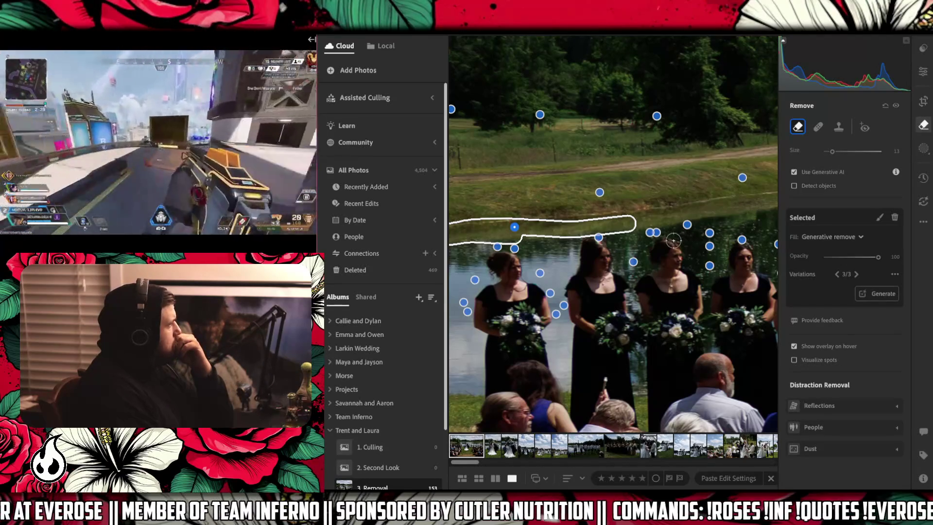
pyautogui.click(915, 85)
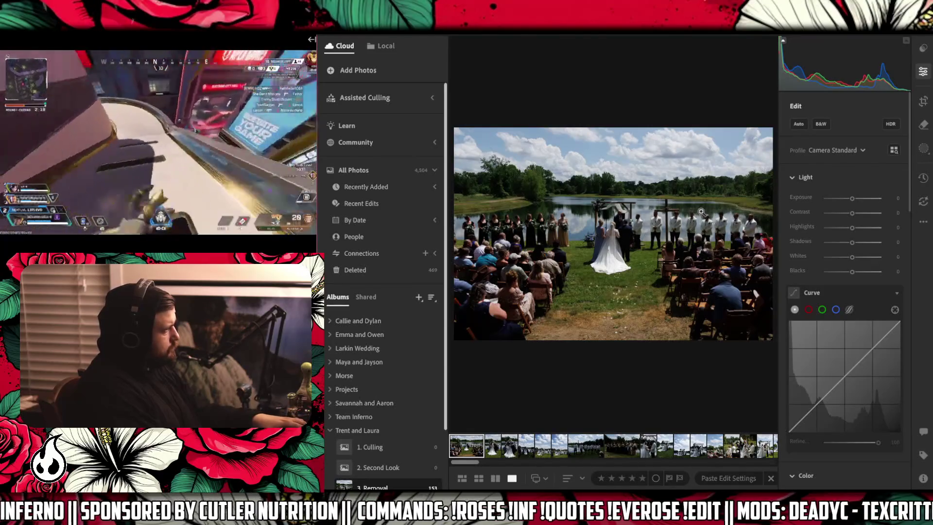
# Zoom in and paint the Remove brush over a lake reflection beside the bridesmaids.
pyautogui.click(560, 209)
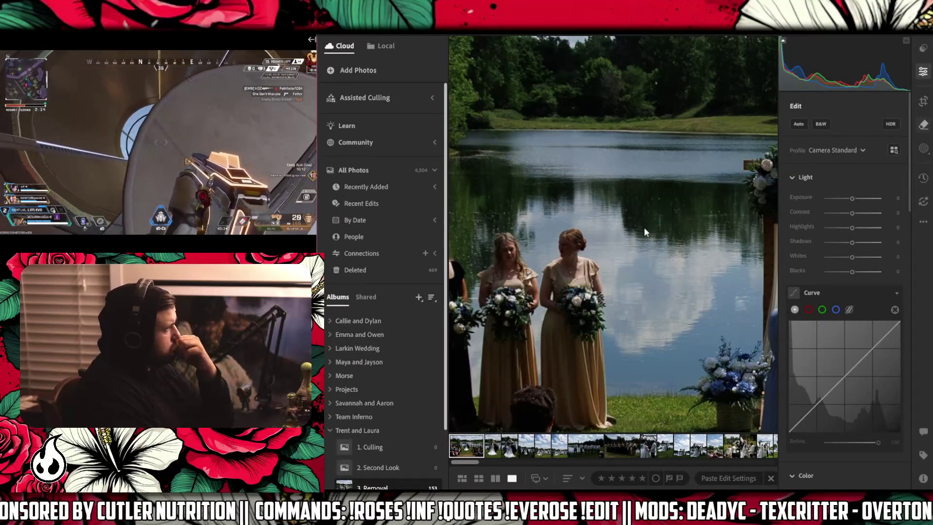
pyautogui.press('h')
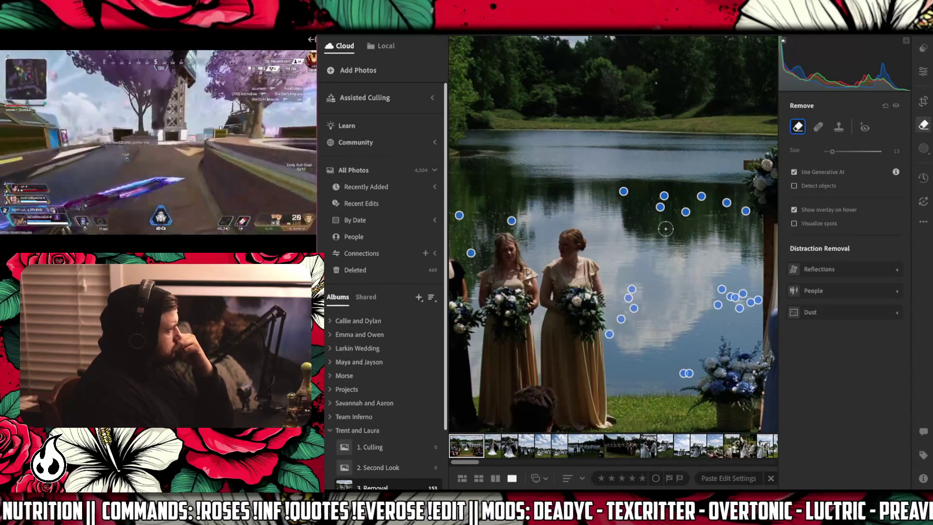
pyautogui.moveTo(666, 228)
pyautogui.mouseDown()
pyautogui.moveTo(634, 218)
pyautogui.moveTo(627, 190)
pyautogui.moveTo(656, 213)
pyautogui.moveTo(668, 196)
pyautogui.moveTo(677, 232)
pyautogui.moveTo(702, 206)
pyautogui.moveTo(721, 213)
pyautogui.mouseUp()
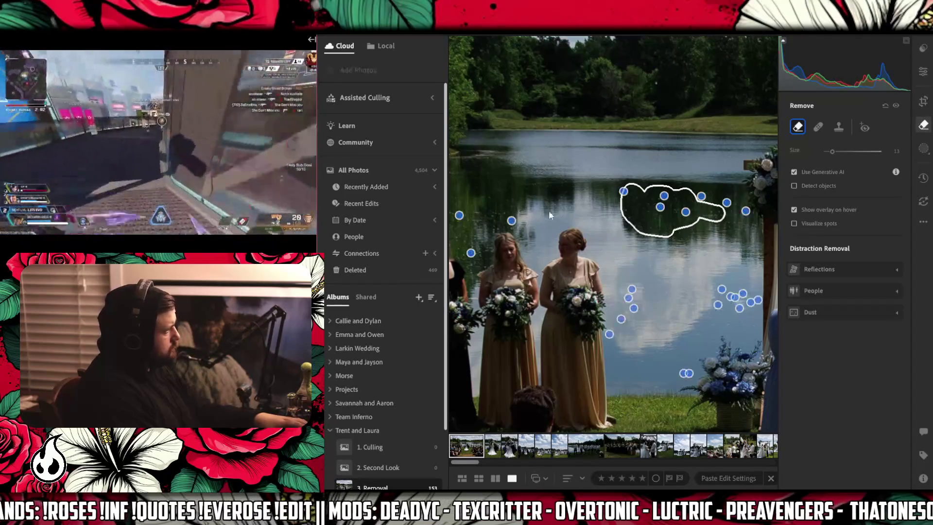
pyautogui.moveTo(562, 215)
pyautogui.mouseDown()
pyautogui.moveTo(655, 230)
pyautogui.moveTo(374, 224)
pyautogui.mouseUp()
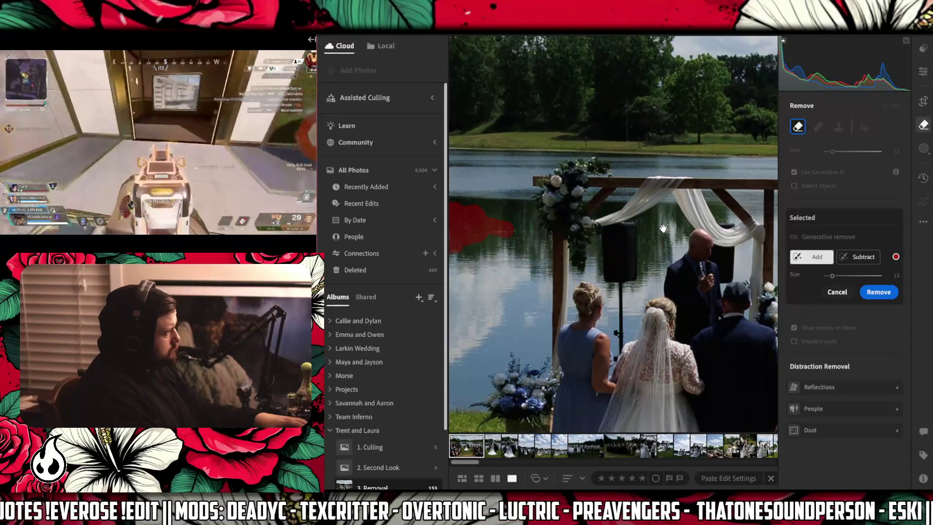
# Pan to the groomsmen and paint a removal patch over the lake water above them.
pyautogui.moveTo(673, 220); pyautogui.dragTo(457, 238)
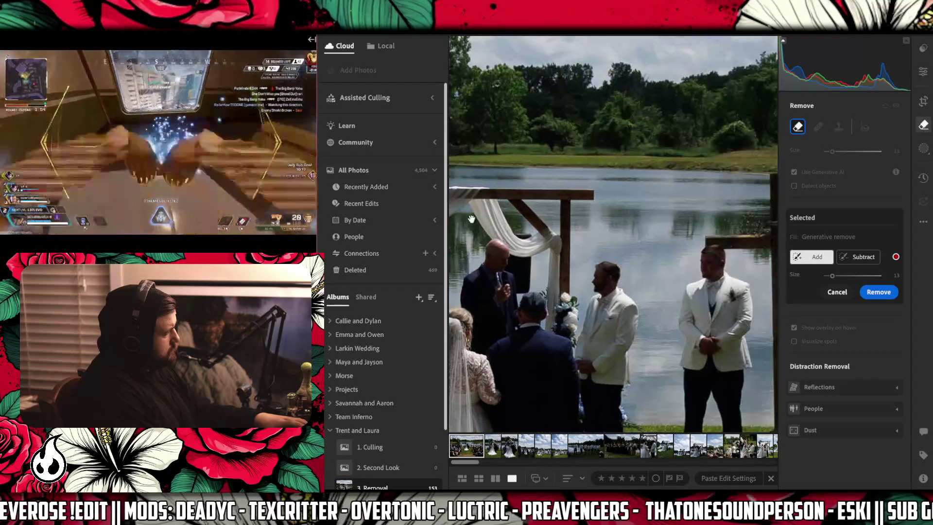
pyautogui.moveTo(775, 184); pyautogui.dragTo(712, 229)
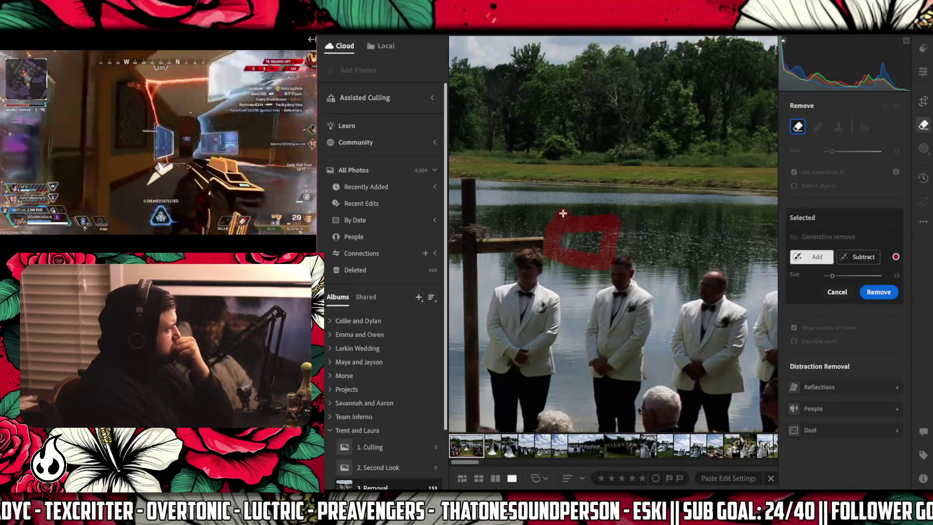
pyautogui.moveTo(597, 217)
pyautogui.mouseDown()
pyautogui.moveTo(592, 243)
pyautogui.moveTo(564, 245)
pyautogui.mouseUp()
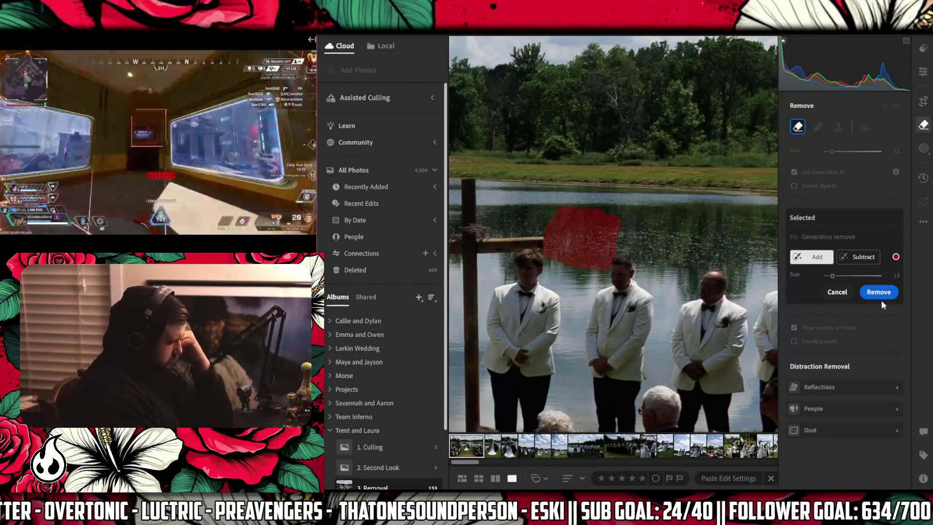
# Generate the removal above the groomsmen, compare all three variations, keep 1/3, and fit the photo.
pyautogui.click(881, 294)
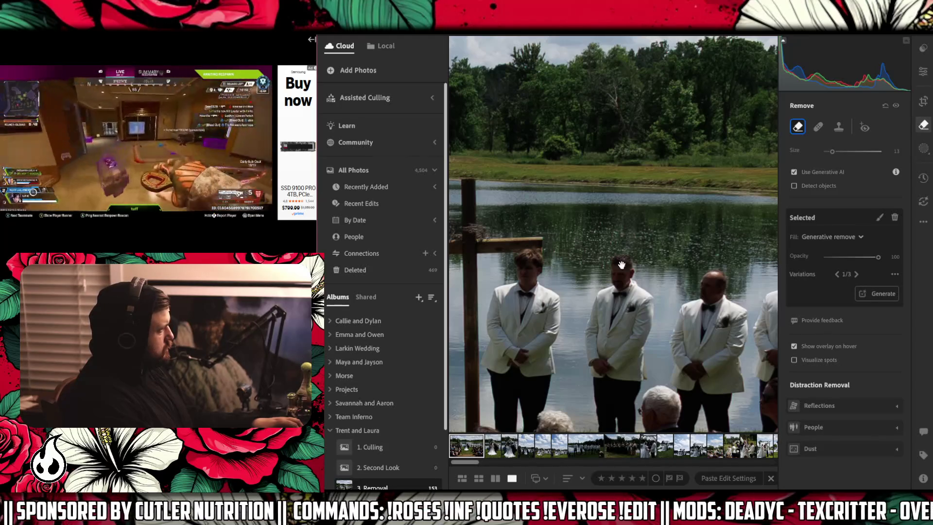
pyautogui.moveTo(604, 260); pyautogui.dragTo(615, 262)
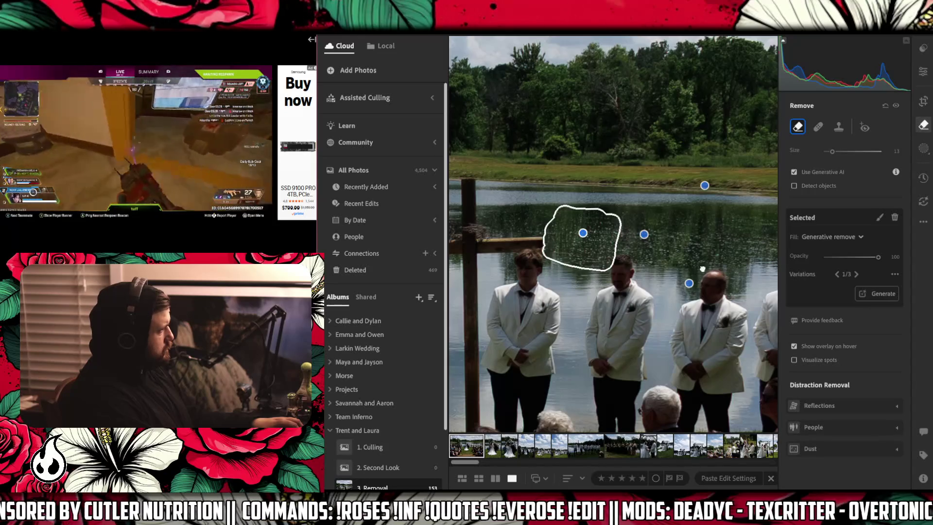
pyautogui.click(856, 274)
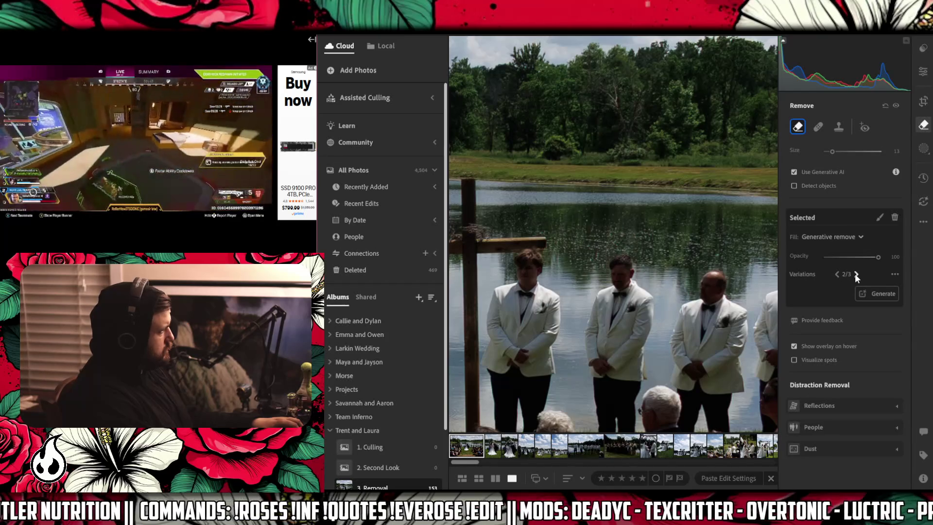
pyautogui.click(856, 274)
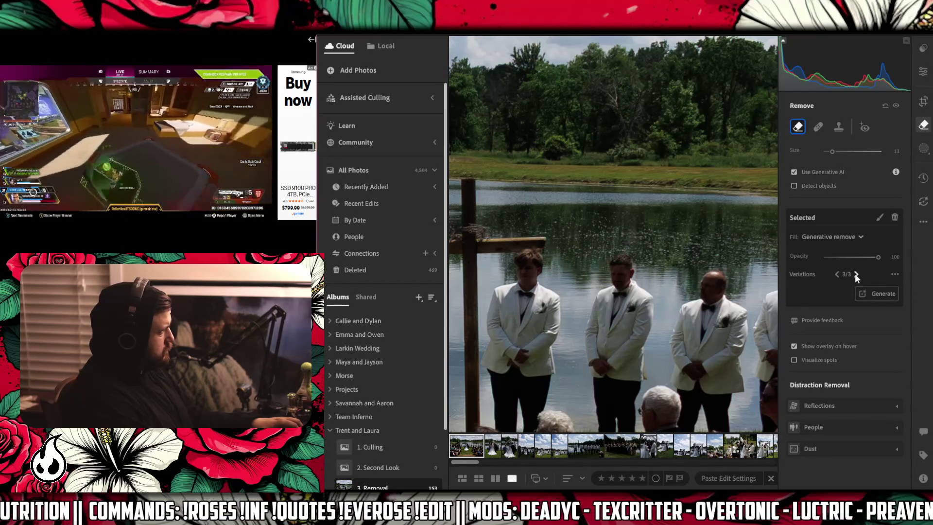
pyautogui.click(856, 274)
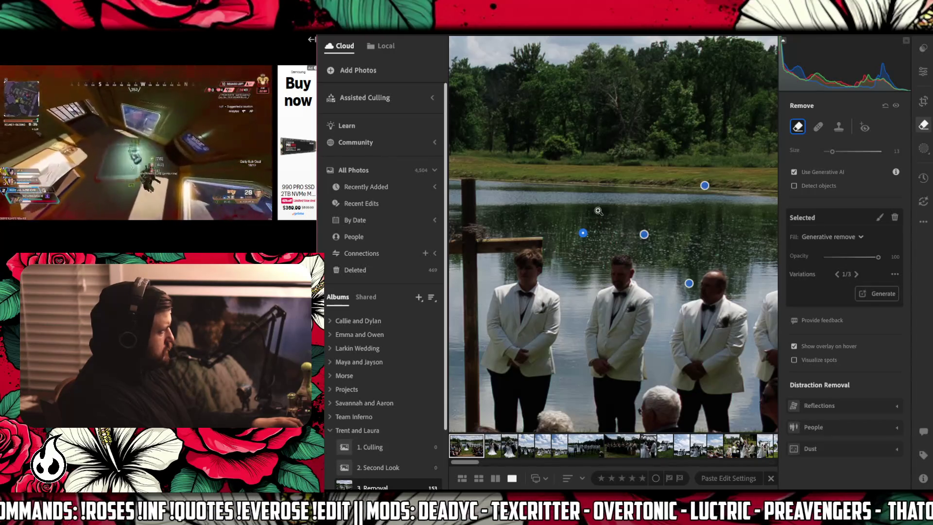
pyautogui.click(598, 211)
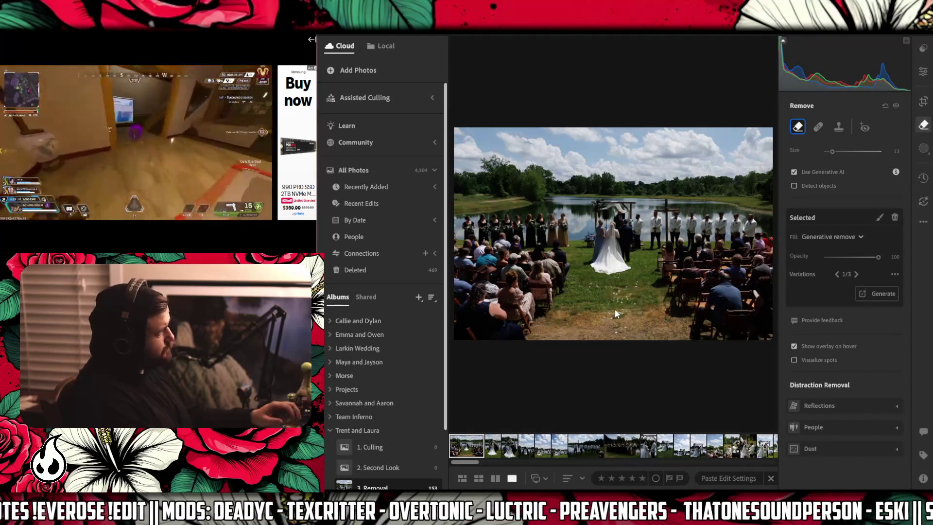
# Shrink the Remove brush to size 6 and remove a small spot on the grass.
pyautogui.moveTo(646, 275)
pyautogui.press('[')
pyautogui.press('[')
pyautogui.press('[')
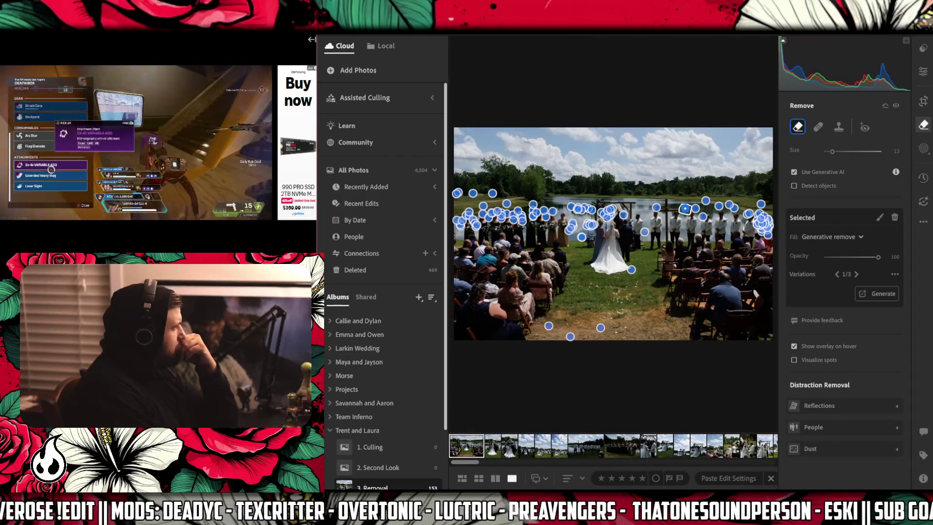
pyautogui.moveTo(641, 263); pyautogui.dragTo(649, 263)
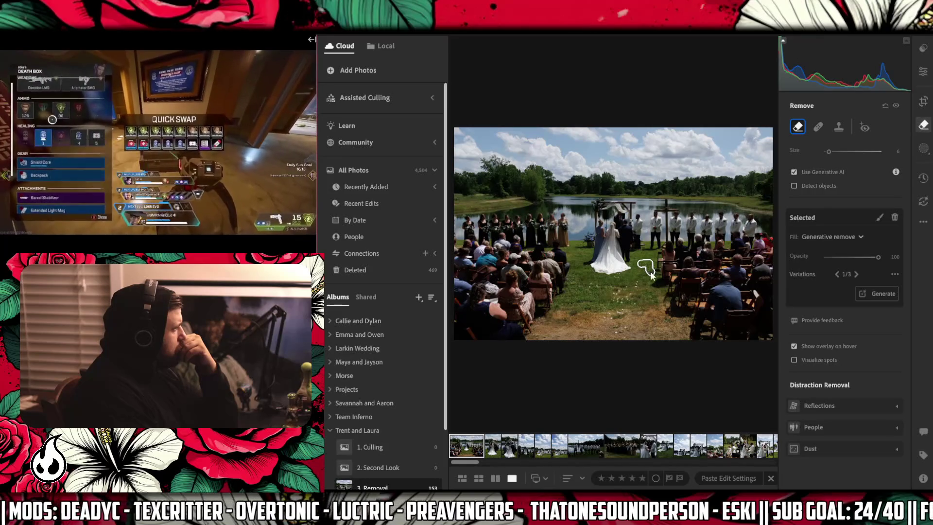
pyautogui.click(856, 299)
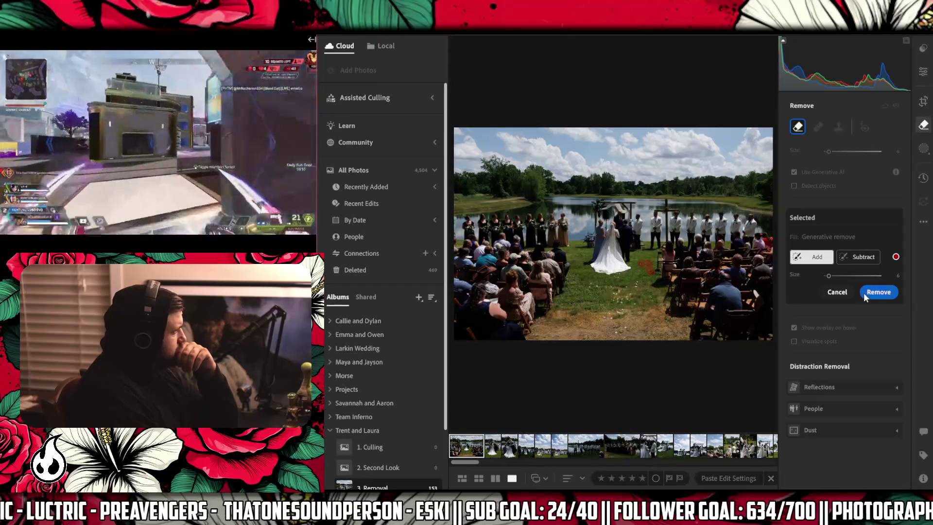
pyautogui.click(869, 294)
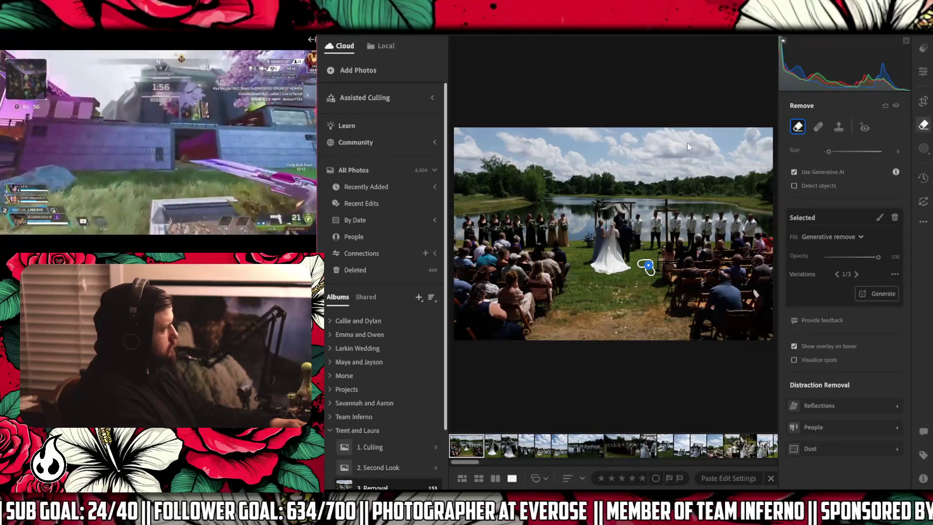
pyautogui.moveTo(650, 269)
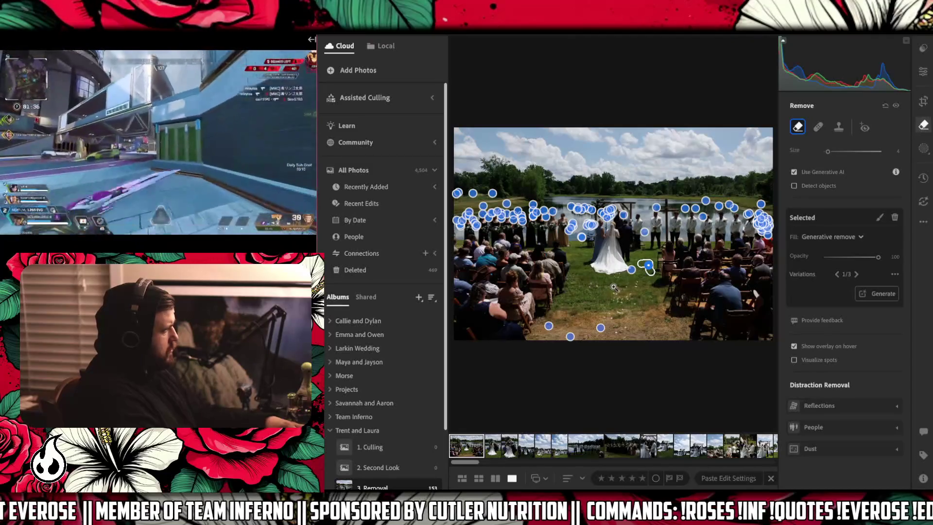
# Zoom in, enlarge the brush, and mark the petals below the dress hem and on the left grass.
pyautogui.press('z')
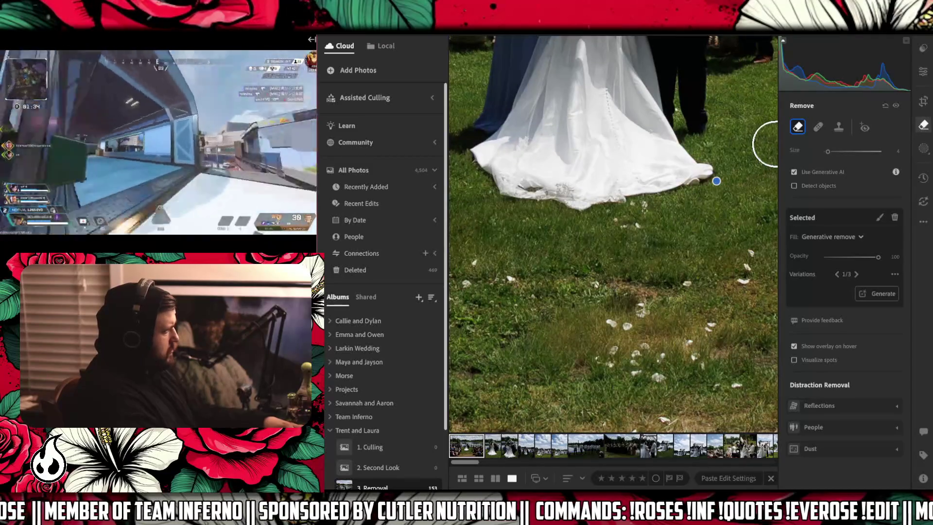
pyautogui.press(']')
pyautogui.press(']')
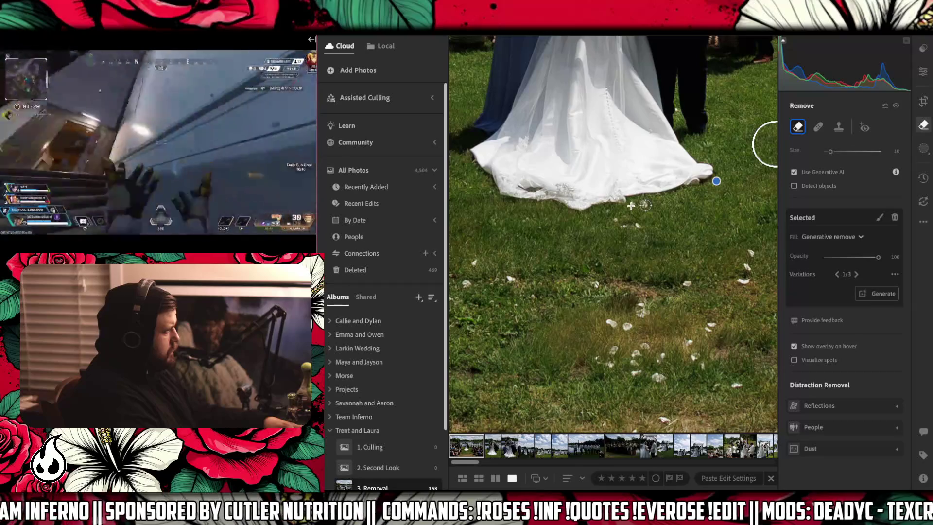
pyautogui.click(631, 205)
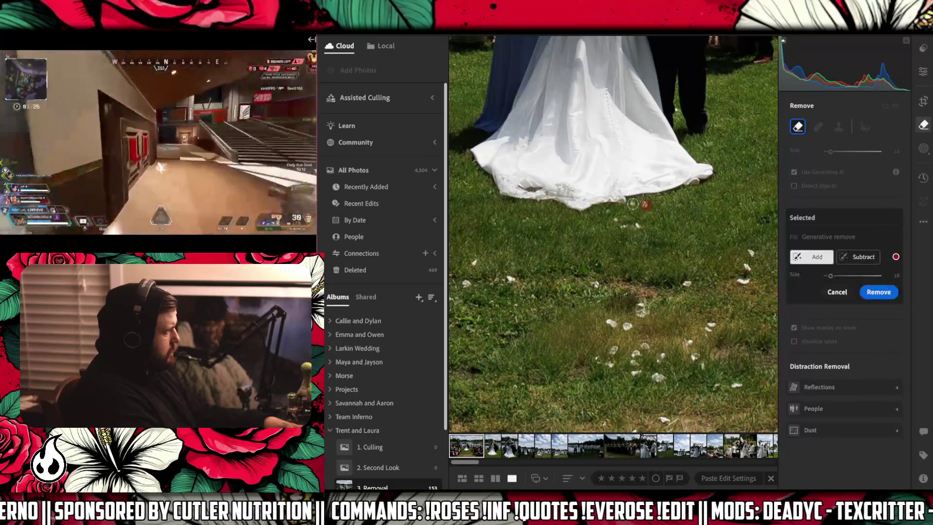
pyautogui.click(633, 204)
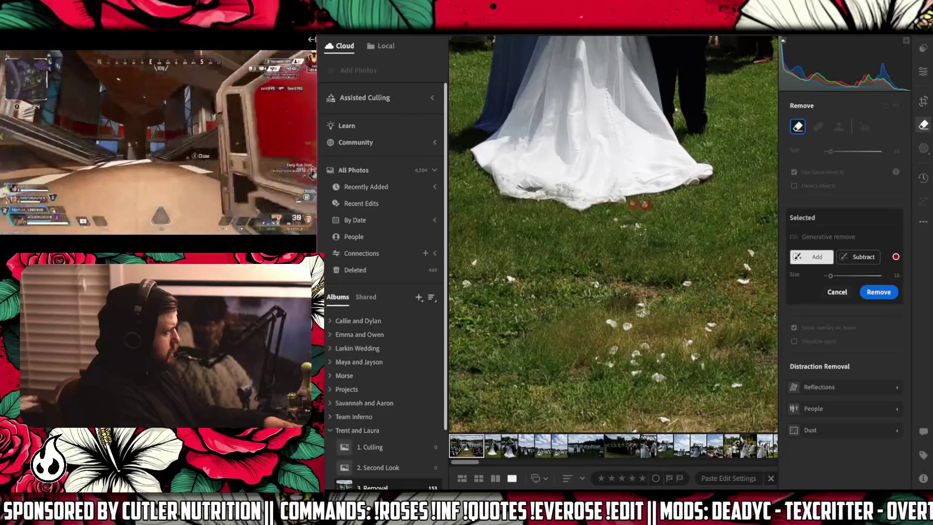
pyautogui.click(614, 222)
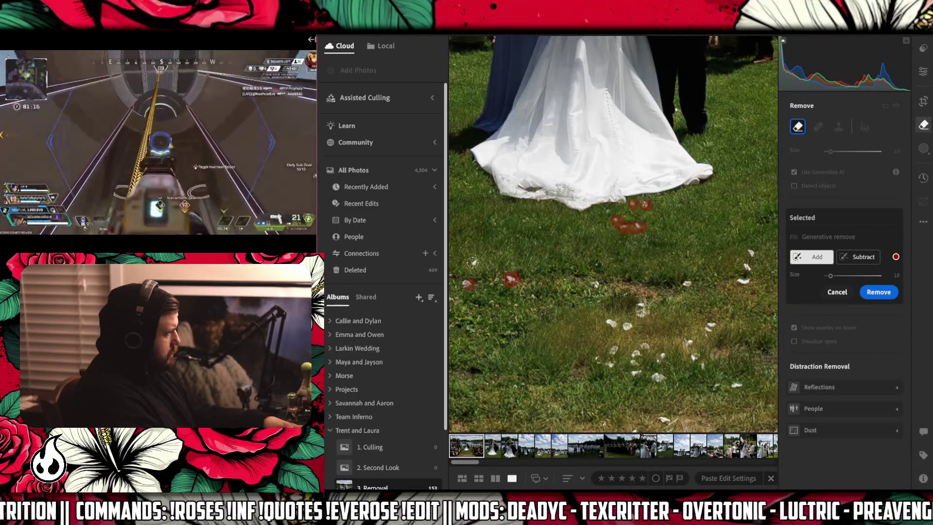
pyautogui.click(469, 283)
pyautogui.click(475, 262)
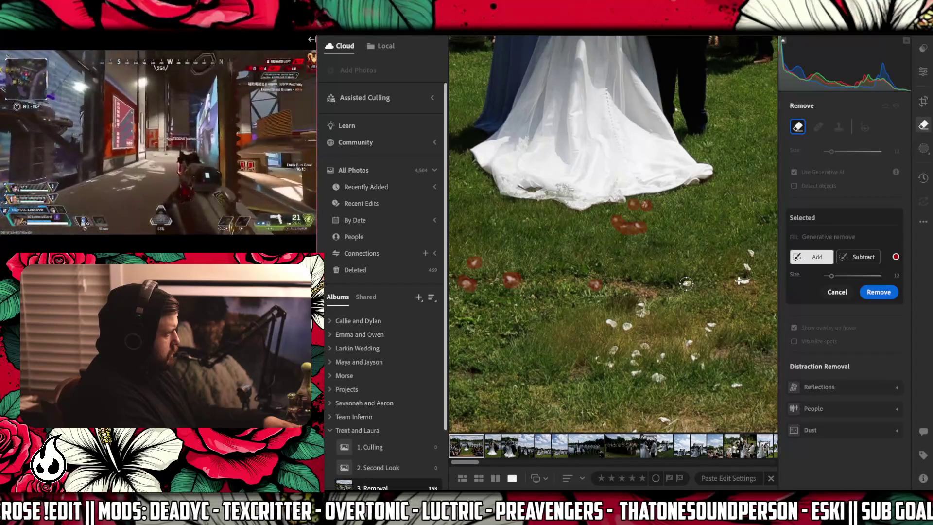
# Paint over the petals on the right, middle and lower grass, plus a small white spot.
pyautogui.moveTo(739, 281); pyautogui.dragTo(750, 250)
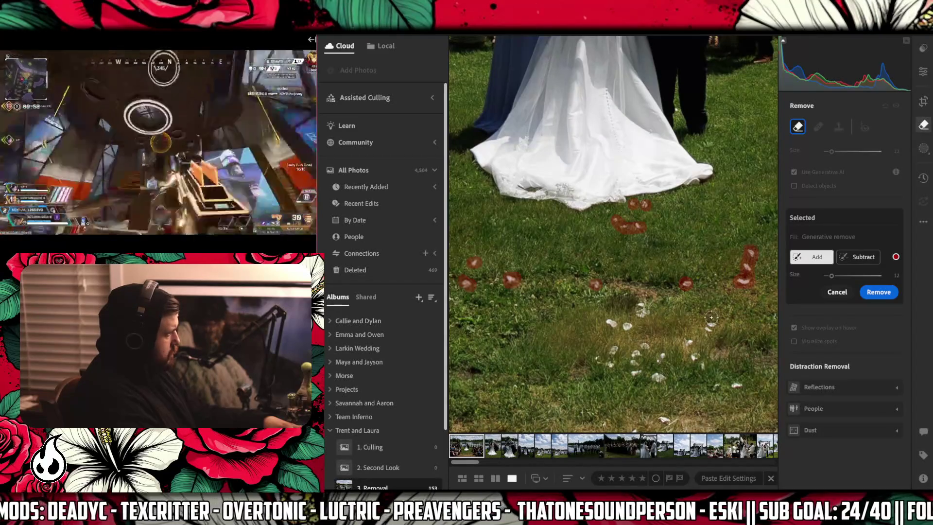
pyautogui.click(709, 326)
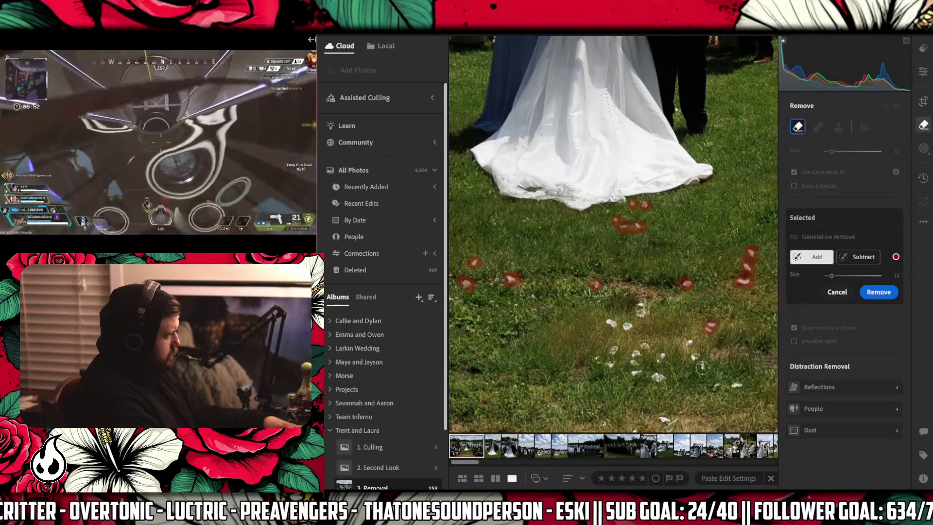
pyautogui.moveTo(685, 346); pyautogui.dragTo(684, 340)
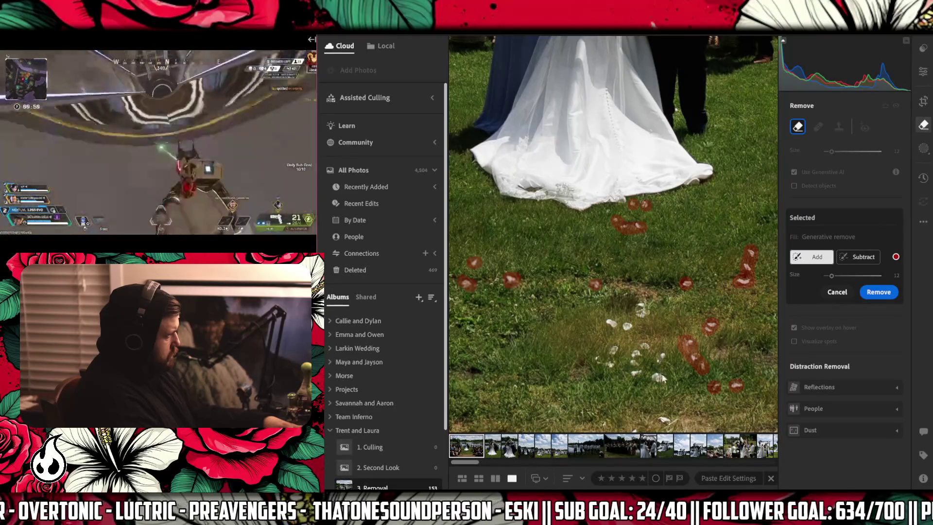
pyautogui.moveTo(645, 308)
pyautogui.mouseDown()
pyautogui.moveTo(610, 323)
pyautogui.moveTo(627, 325)
pyautogui.moveTo(600, 363)
pyautogui.moveTo(649, 350)
pyautogui.moveTo(637, 353)
pyautogui.moveTo(632, 377)
pyautogui.moveTo(662, 360)
pyautogui.moveTo(660, 378)
pyautogui.mouseUp()
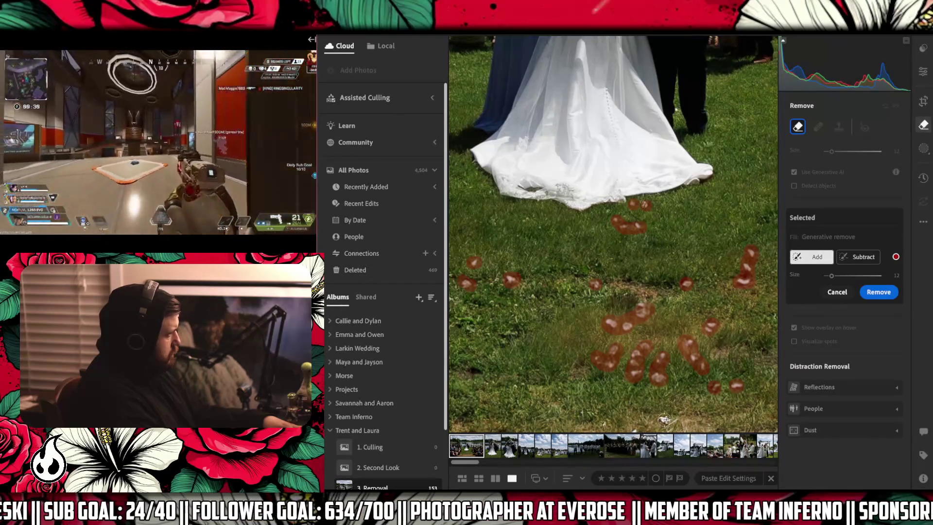
pyautogui.moveTo(626, 404); pyautogui.dragTo(595, 246)
pyautogui.click(654, 360)
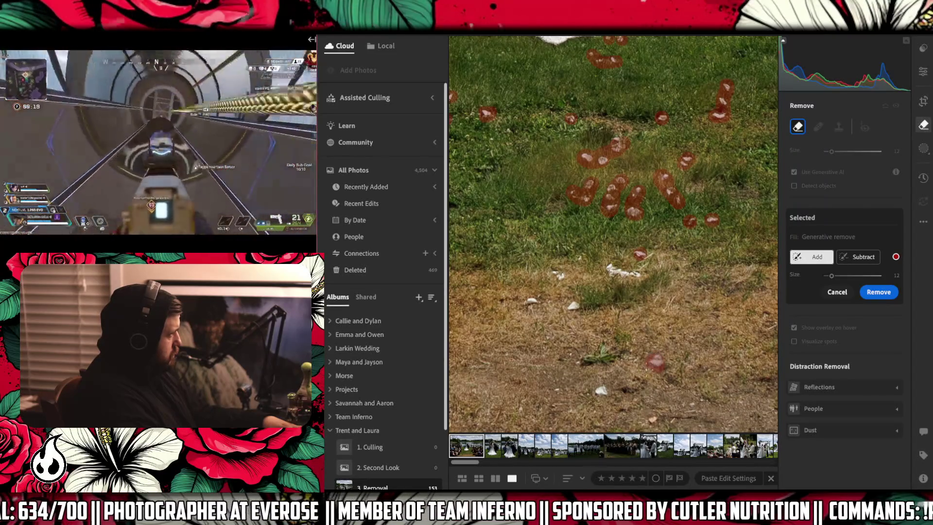
# Mark the white rocks and specks on the lower grass, then fit the photo and run Generative Remove.
pyautogui.click(598, 389)
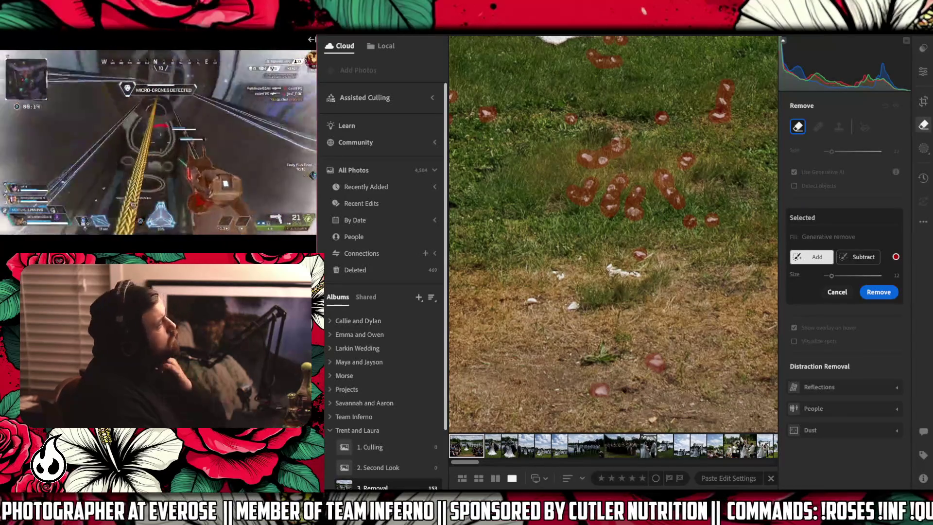
pyautogui.click(574, 308)
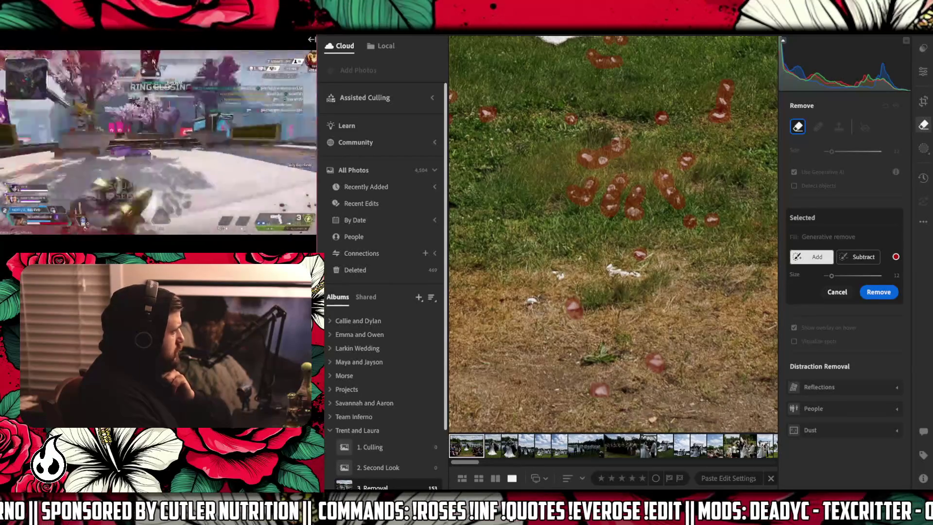
pyautogui.click(523, 301)
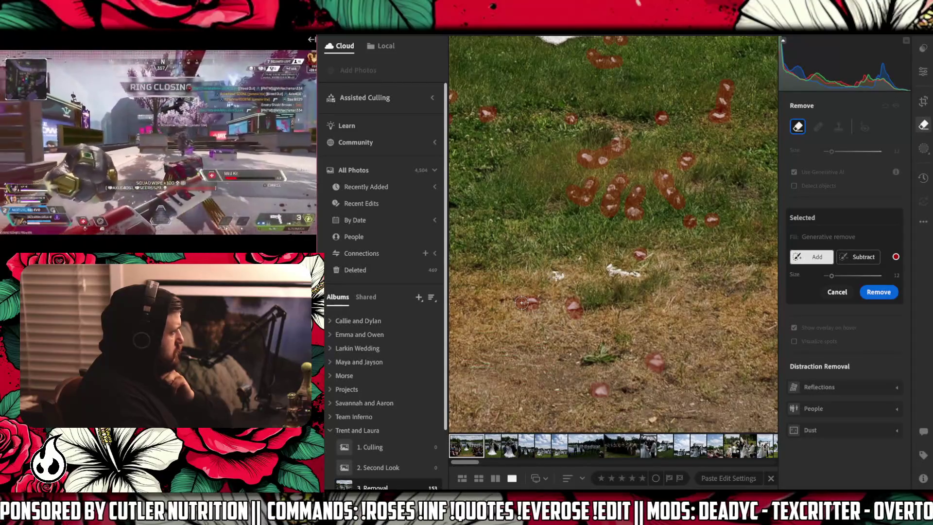
pyautogui.click(553, 274)
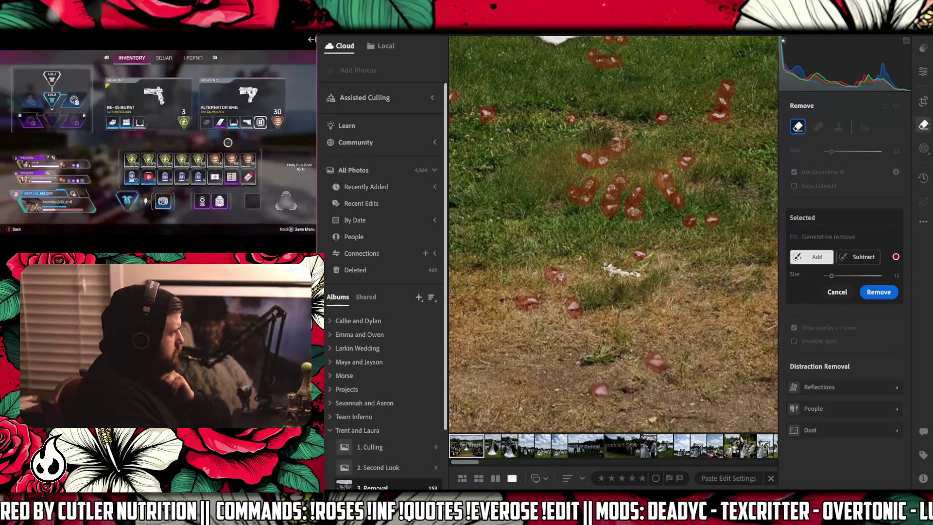
pyautogui.moveTo(603, 263); pyautogui.dragTo(634, 275)
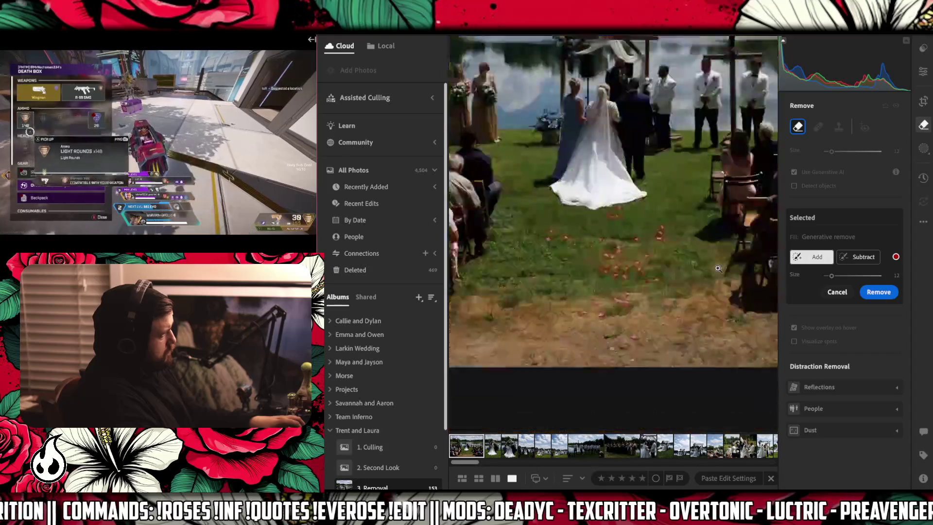
pyautogui.press('z')
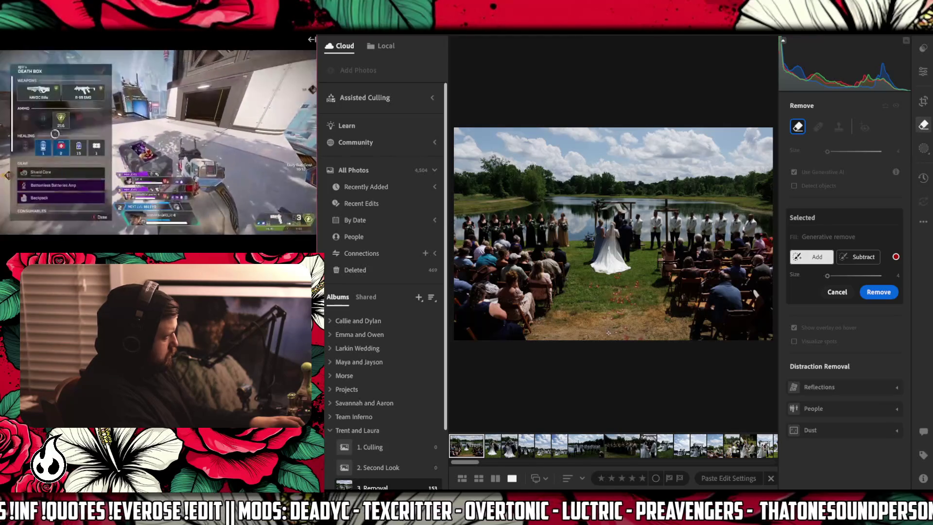
pyautogui.click(867, 292)
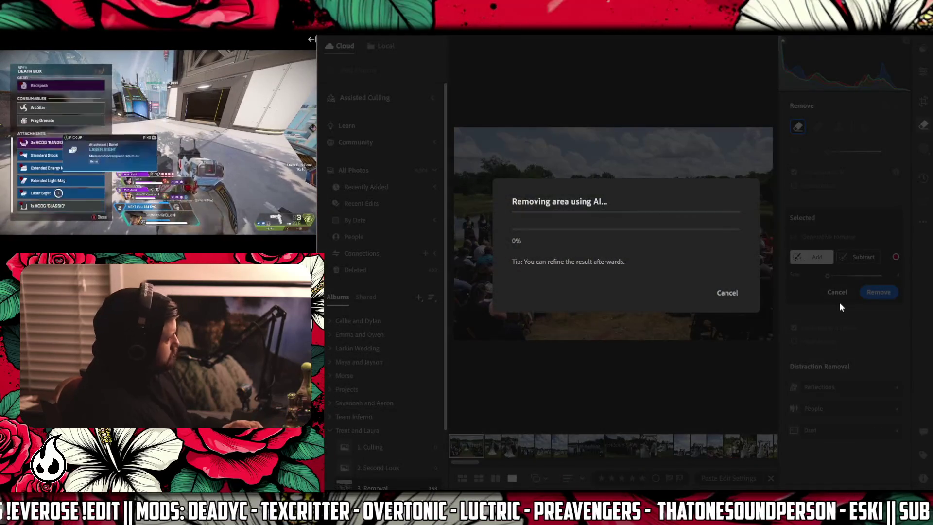
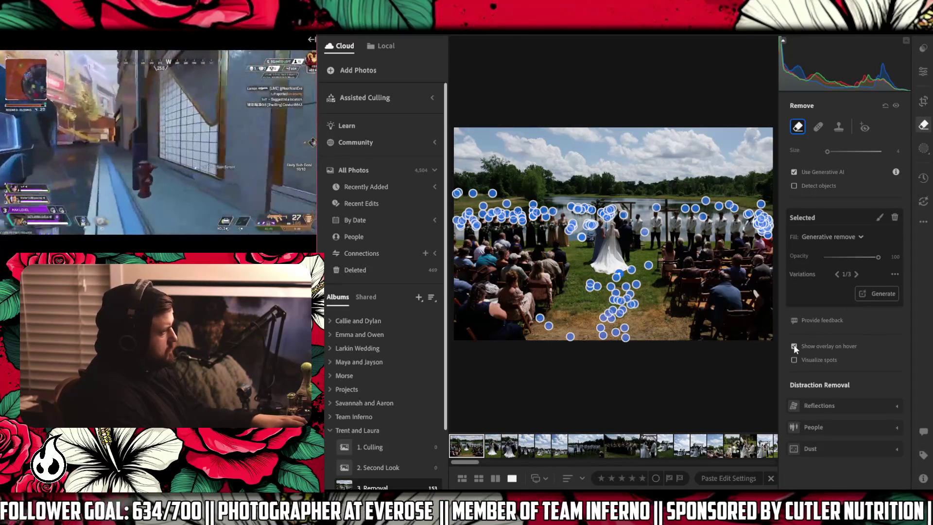
# Hide the spot overlay, inspect dust spots with Visualize Spots zoomed in, then turn visualization off.
pyautogui.click(793, 346)
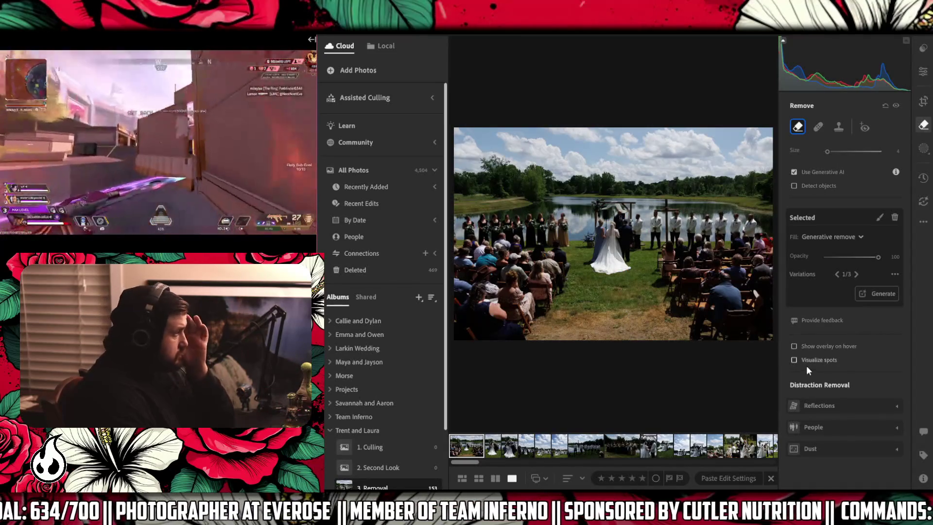
pyautogui.click(793, 359)
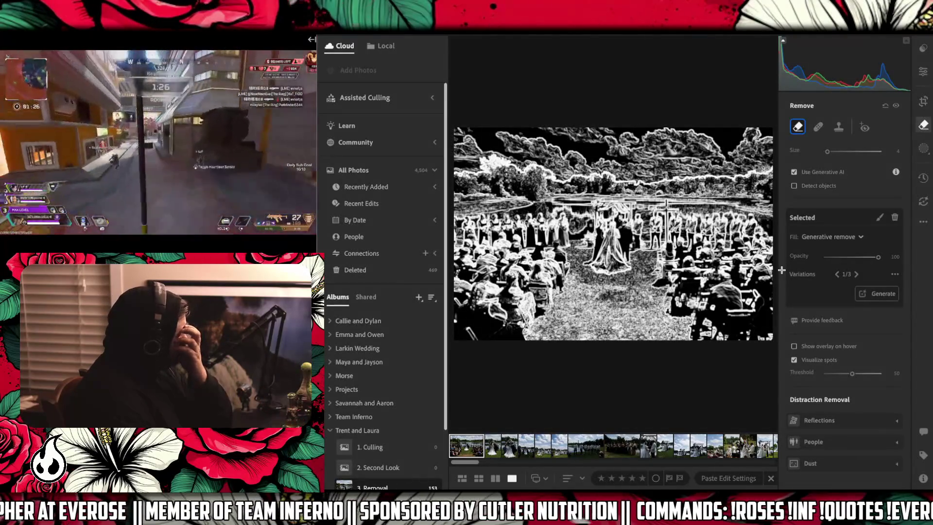
pyautogui.click(879, 217)
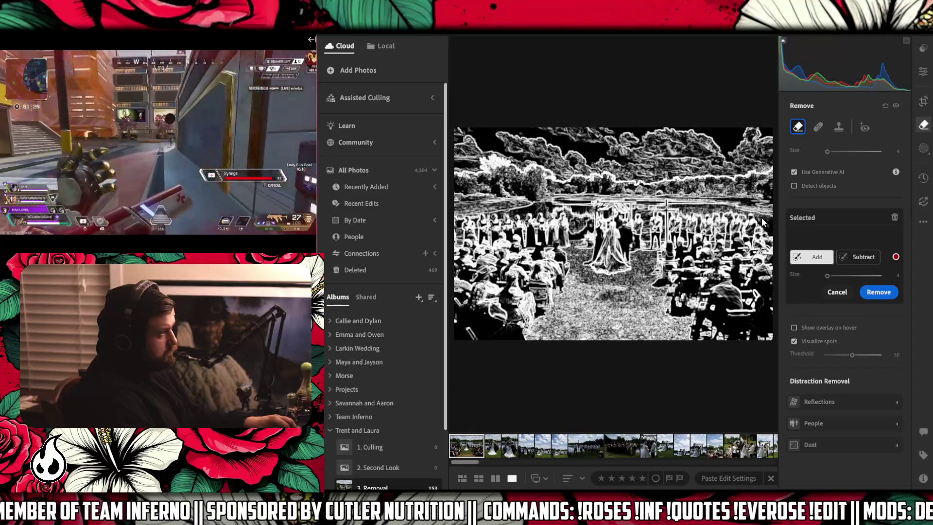
pyautogui.press('Escape')
pyautogui.scroll(3, 519, 173)
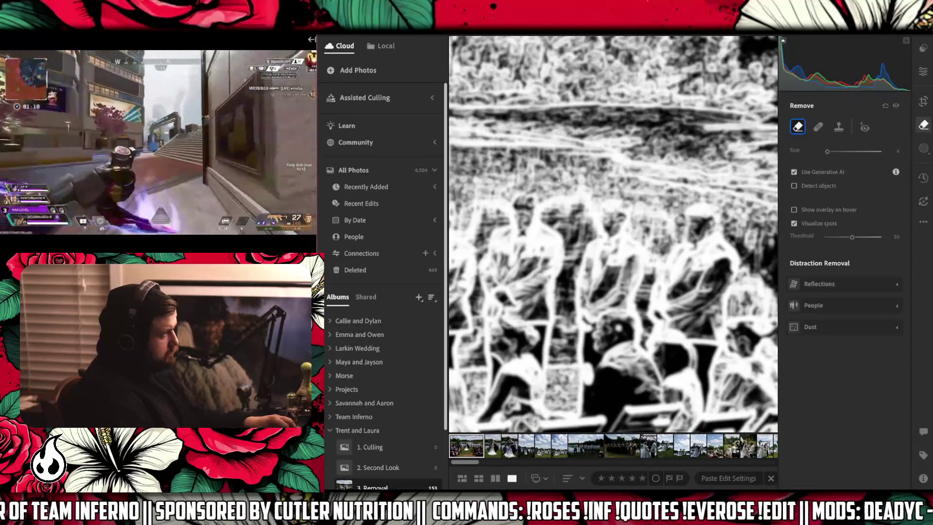
pyautogui.moveTo(519, 173)
pyautogui.mouseDown()
pyautogui.moveTo(553, 203)
pyautogui.moveTo(735, 217)
pyautogui.mouseUp()
pyautogui.scroll(-3, 735, 217)
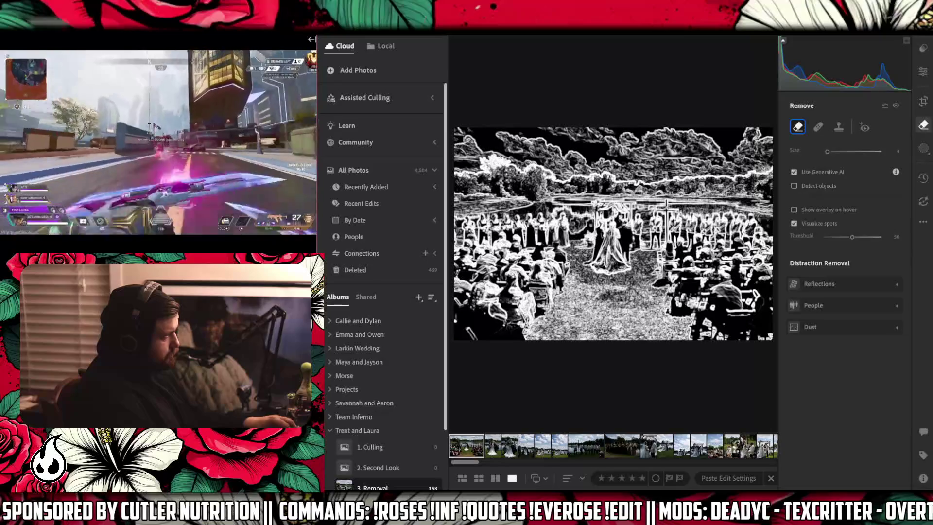
pyautogui.click(793, 224)
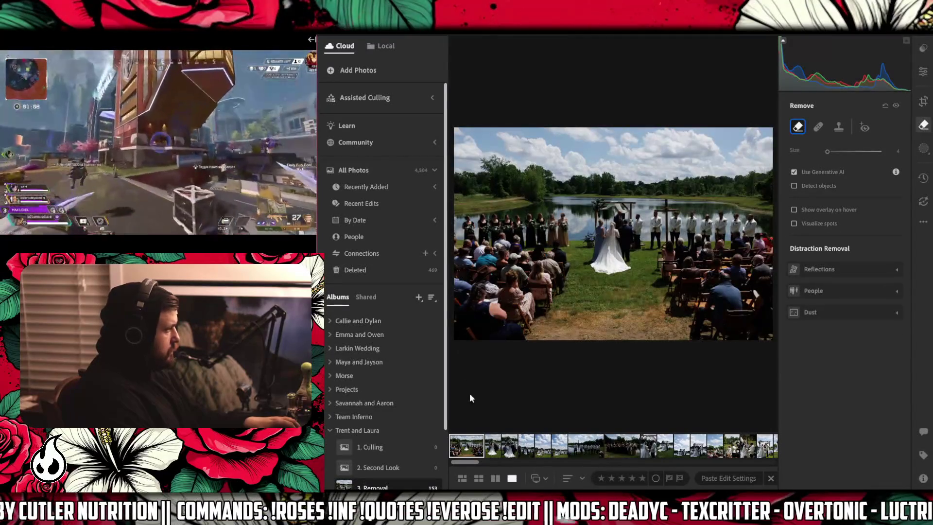
# Add the wide ceremony photo to '4. Colorgrade' and remove it from '3. Removal'.
pyautogui.scroll(-3, 392, 412)
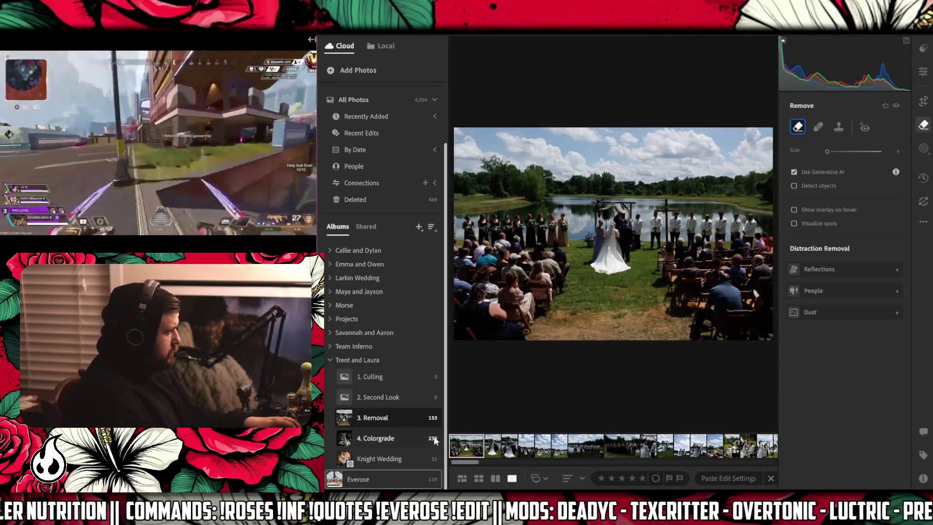
pyautogui.scroll(3, 398, 408)
pyautogui.scroll(-3, 413, 421)
pyautogui.scroll(3, 415, 409)
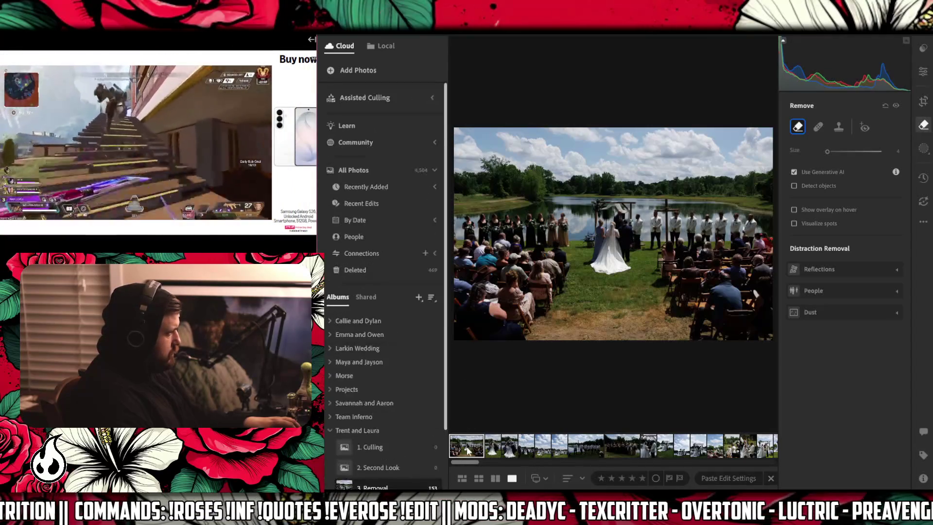
pyautogui.scroll(-3, 413, 418)
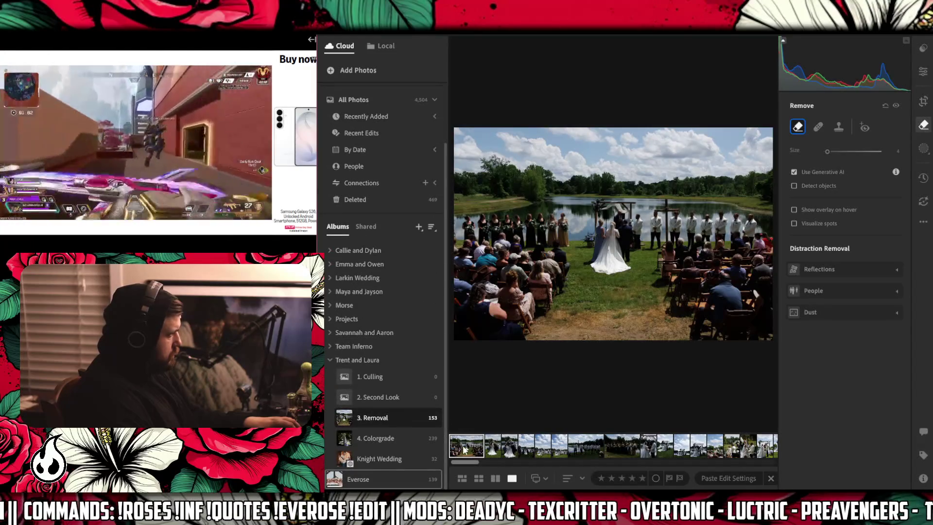
pyautogui.moveTo(467, 445); pyautogui.dragTo(399, 441)
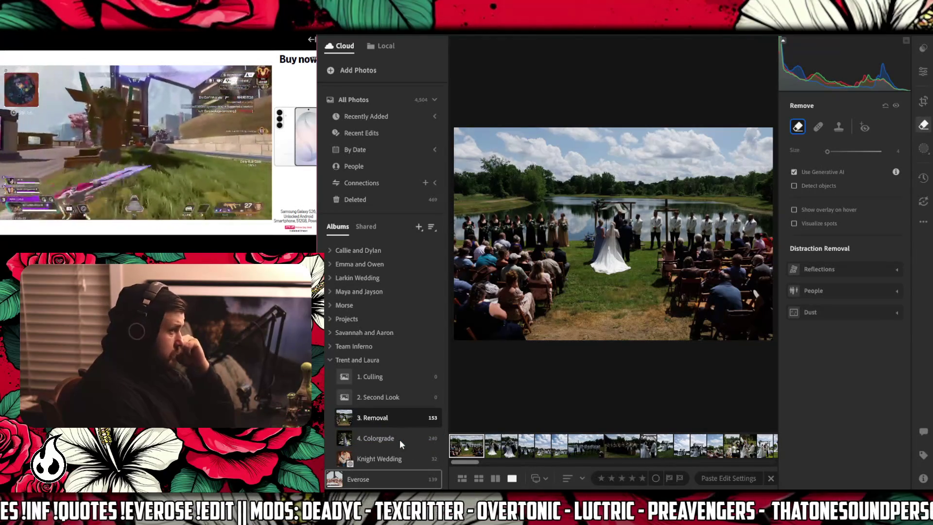
pyautogui.rightClick(464, 445)
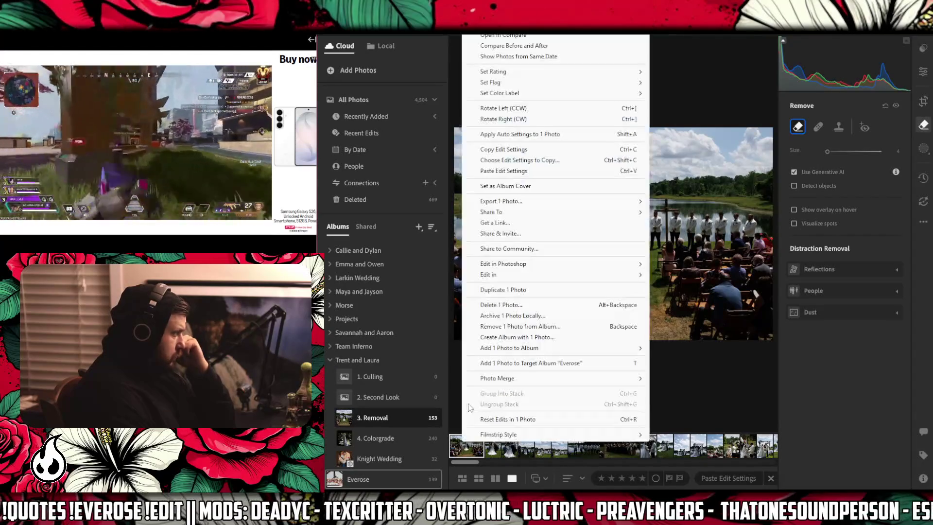
pyautogui.click(494, 326)
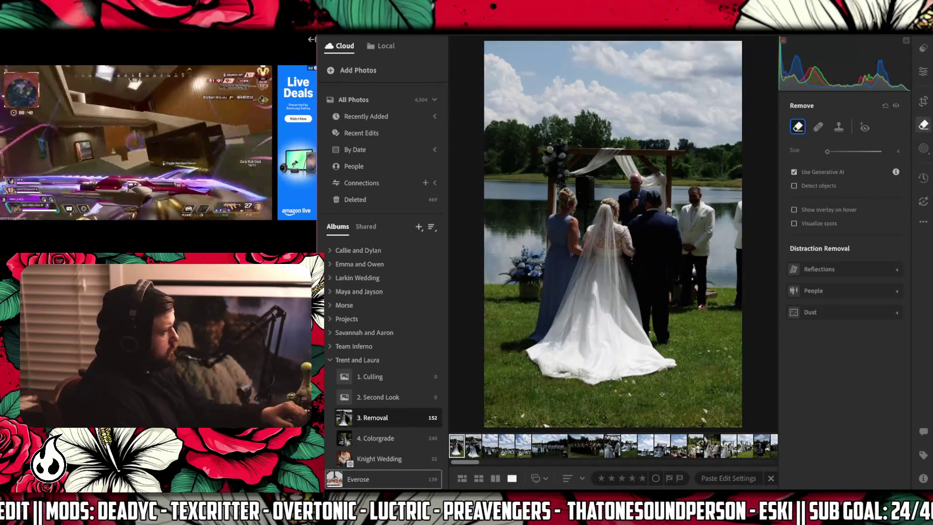
# Brush over the scattered petals on the grass around the bride with a smaller brush.
pyautogui.click(544, 423)
pyautogui.click(519, 412)
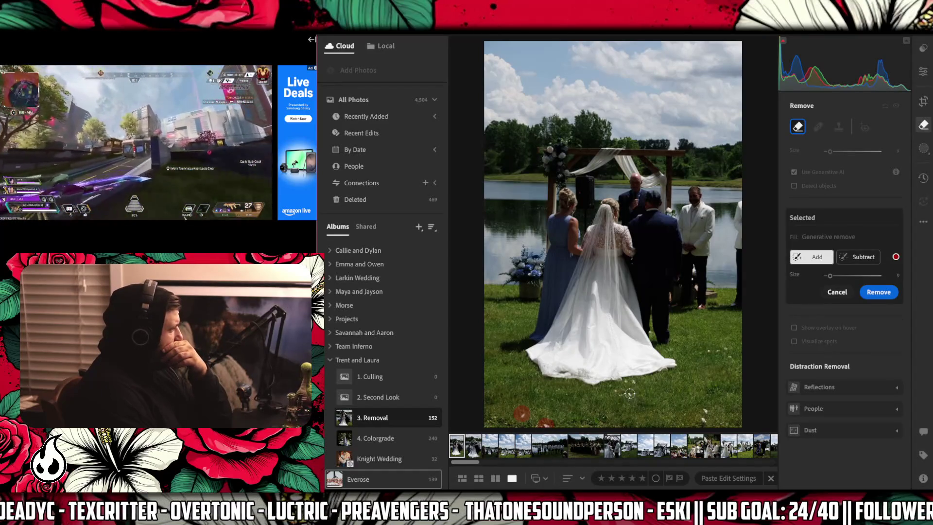
pyautogui.press('[')
pyautogui.moveTo(625, 393)
pyautogui.mouseDown()
pyautogui.moveTo(607, 390)
pyautogui.moveTo(637, 380)
pyautogui.mouseUp()
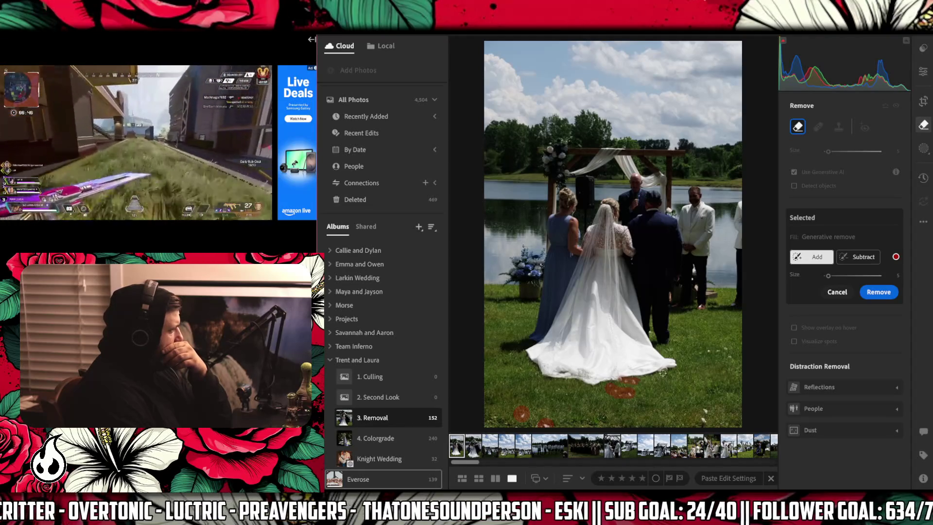
pyautogui.click(704, 411)
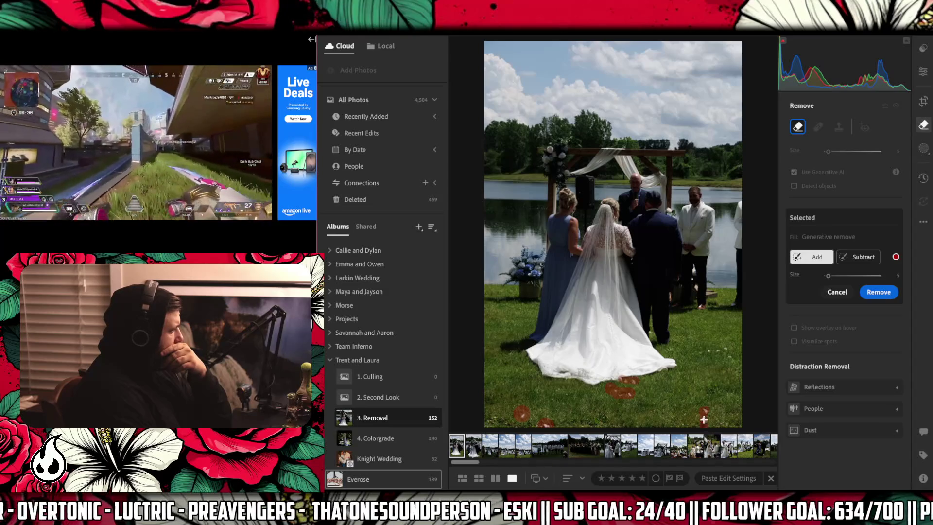
pyautogui.moveTo(730, 357); pyautogui.dragTo(706, 351)
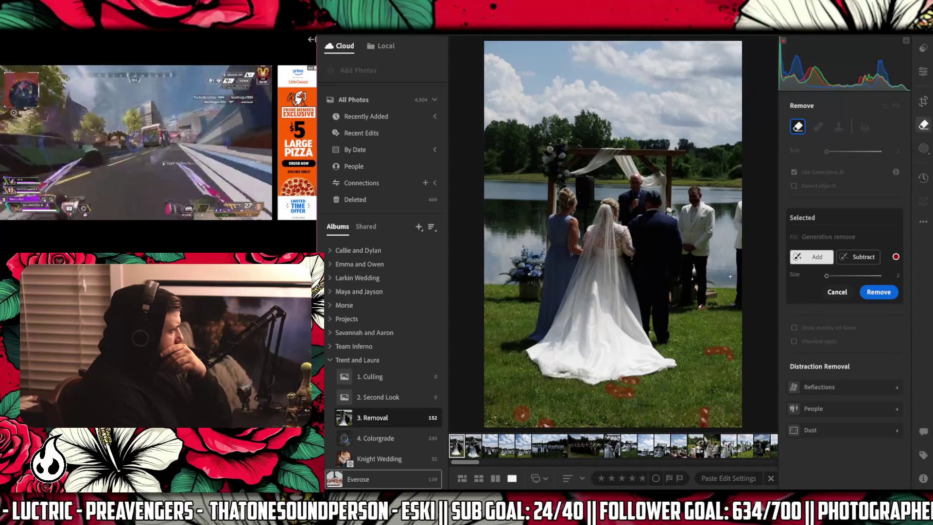
pyautogui.moveTo(729, 276)
pyautogui.mouseDown()
pyautogui.moveTo(722, 283)
pyautogui.moveTo(726, 275)
pyautogui.mouseUp()
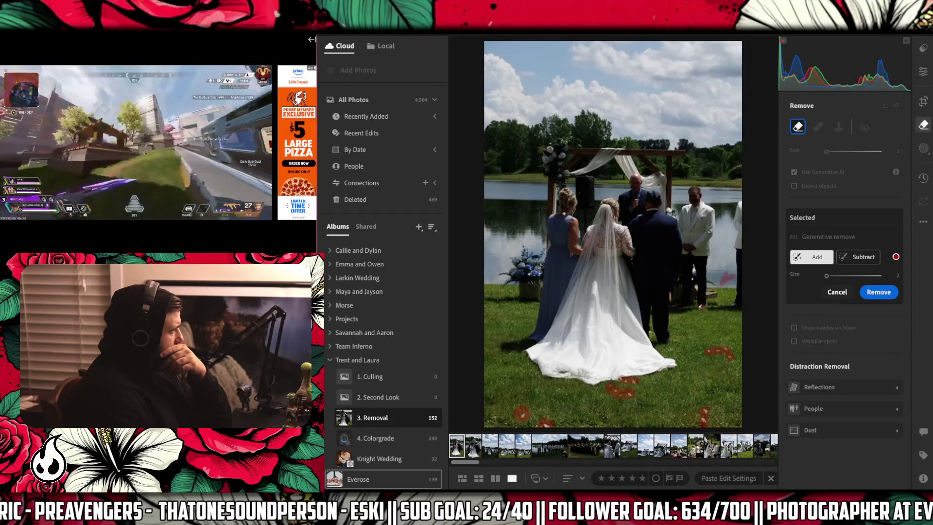
# Paint the water specks left of the bridesmaid with a larger brush and run Generative Remove.
pyautogui.press(']')
pyautogui.moveTo(536, 209); pyautogui.dragTo(547, 206)
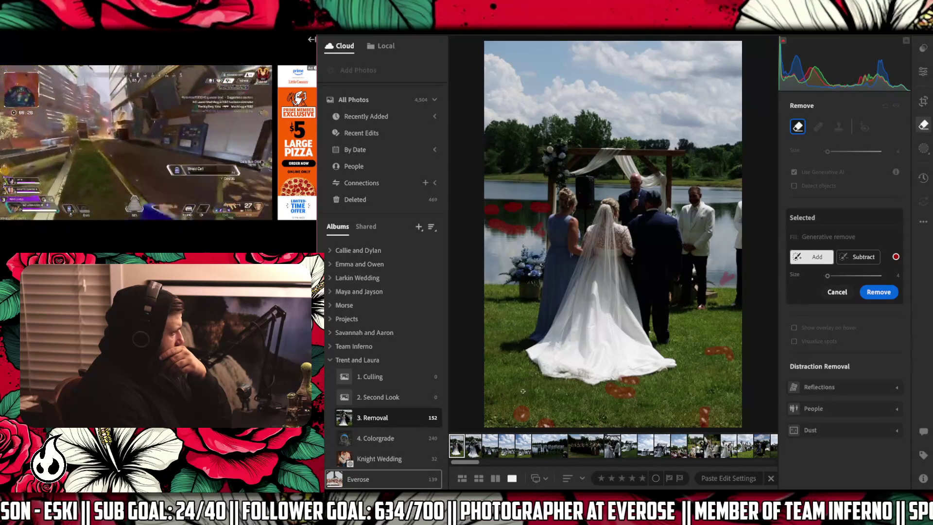
pyautogui.click(494, 417)
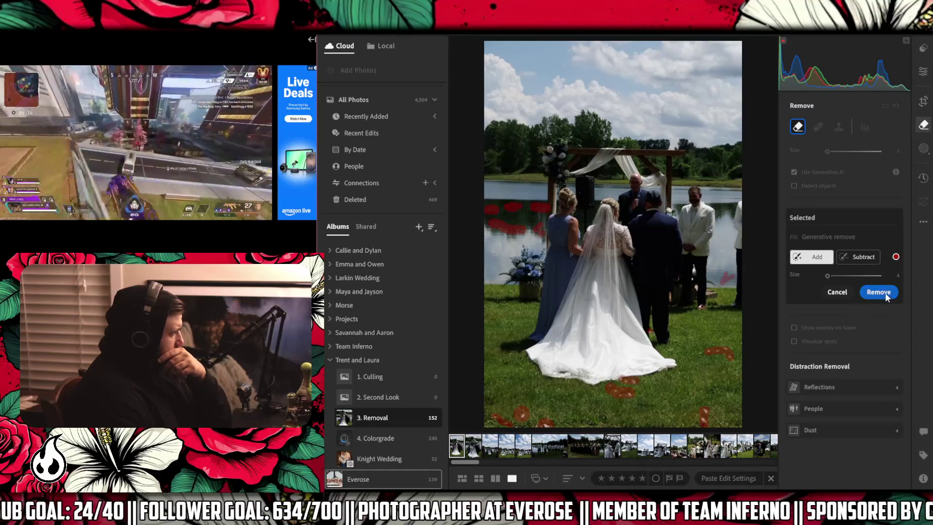
pyautogui.click(885, 292)
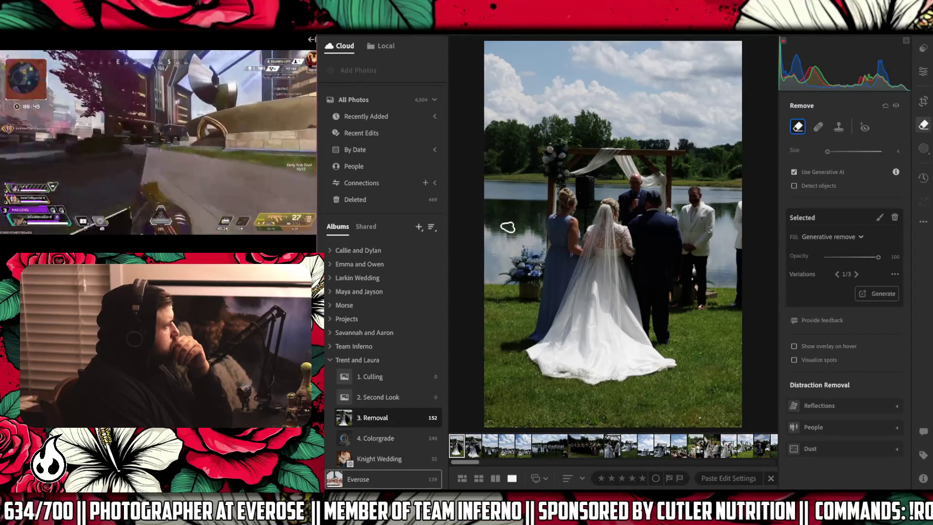
# Mark the speaker behind the bride up close and run Generative Remove on it.
pyautogui.click(507, 227)
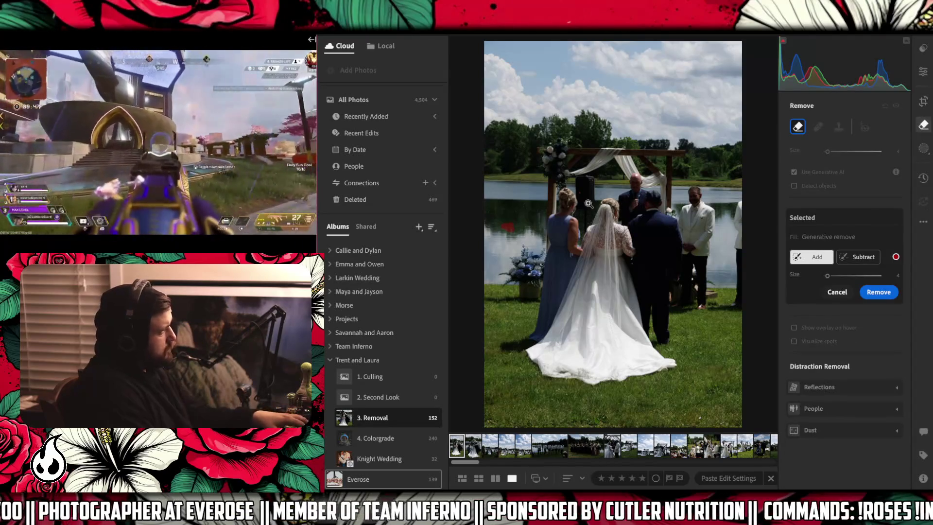
pyautogui.click(589, 204)
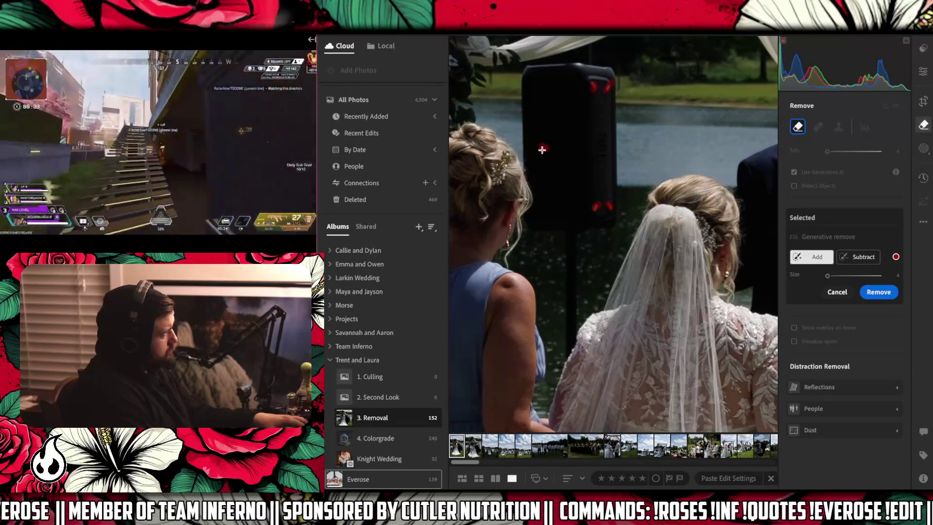
pyautogui.click(869, 291)
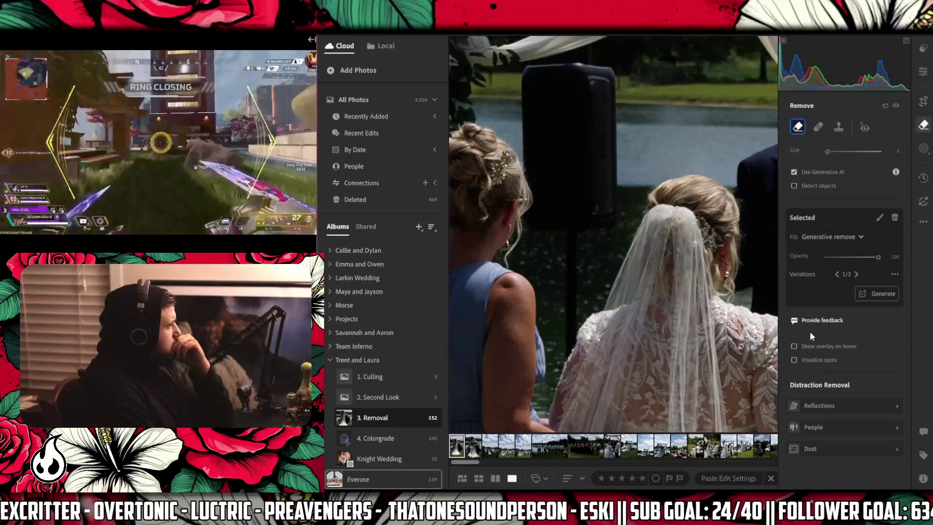
# Show the spot markers and regenerate variations for the removed speaker area.
pyautogui.click(790, 344)
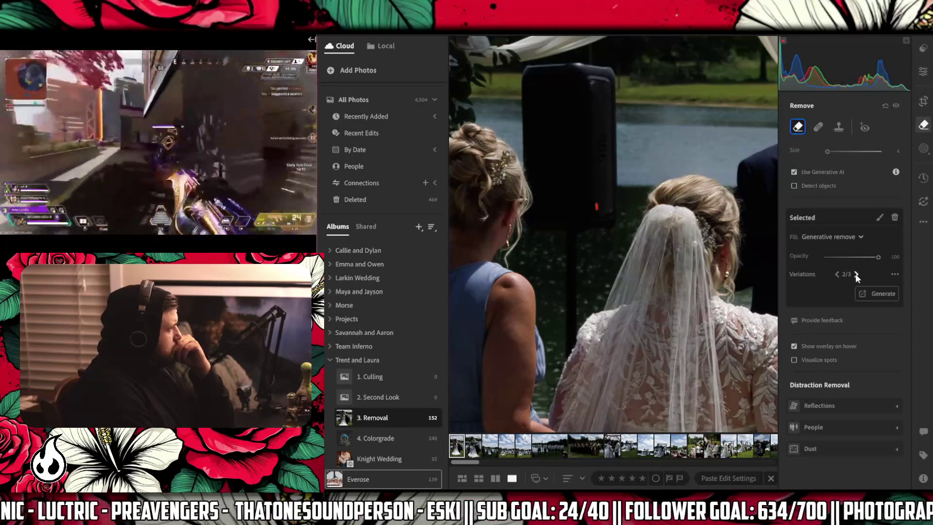
pyautogui.click(882, 294)
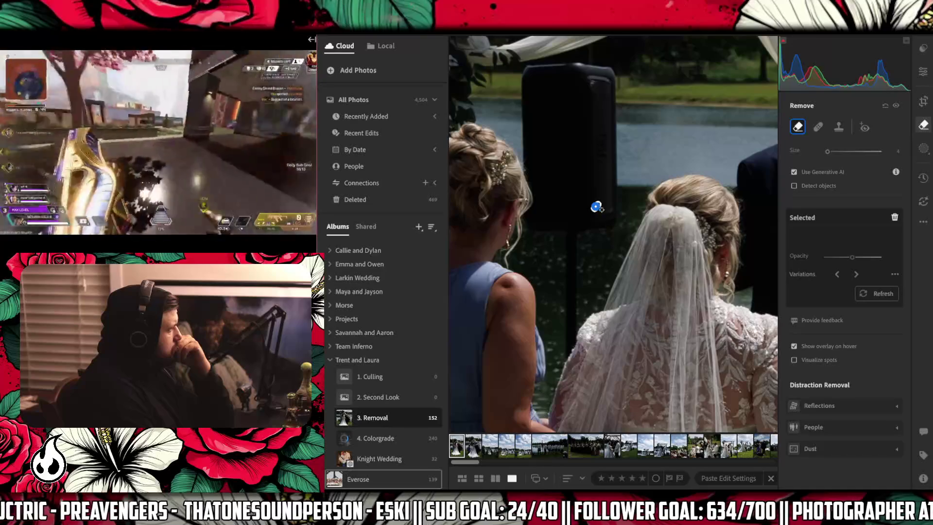
pyautogui.press('Escape')
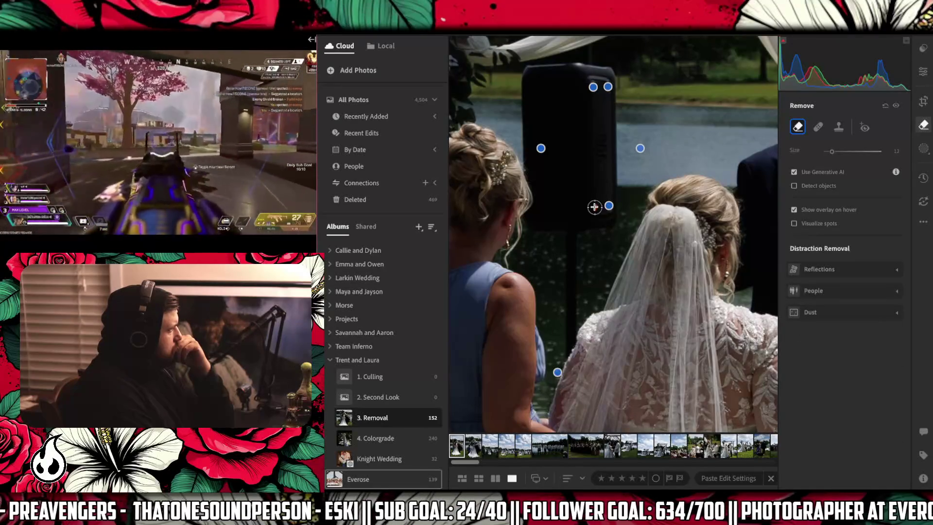
# Mark two specks on the speaker with a size-10 brush and run Generative Remove.
pyautogui.click(594, 207)
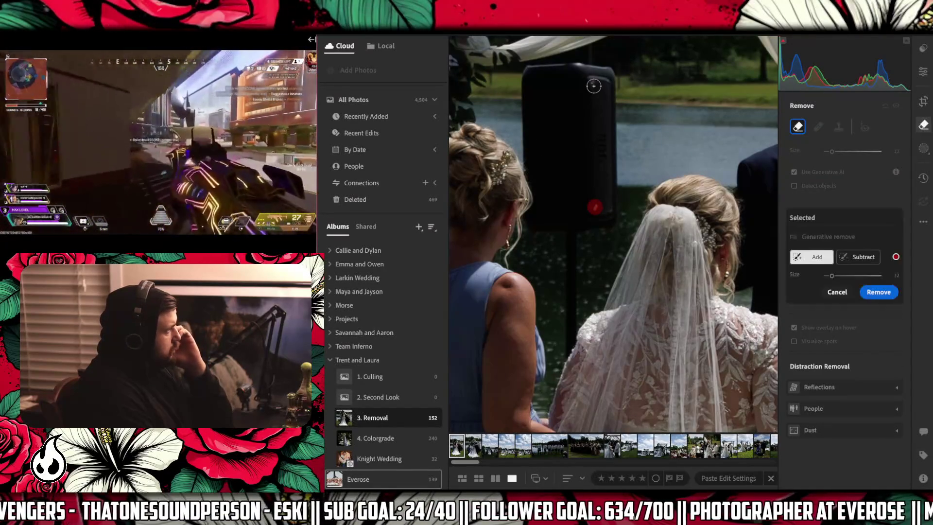
pyautogui.press('[')
pyautogui.press('[')
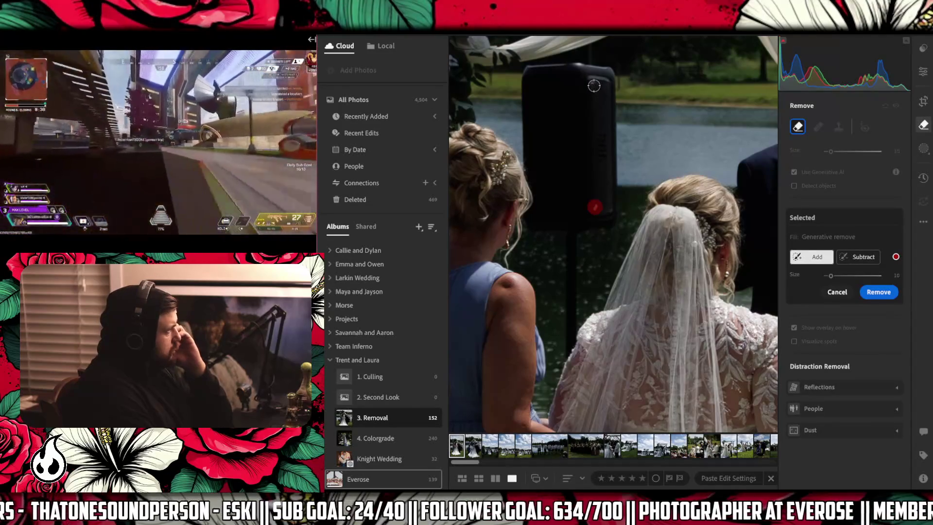
pyautogui.click(594, 86)
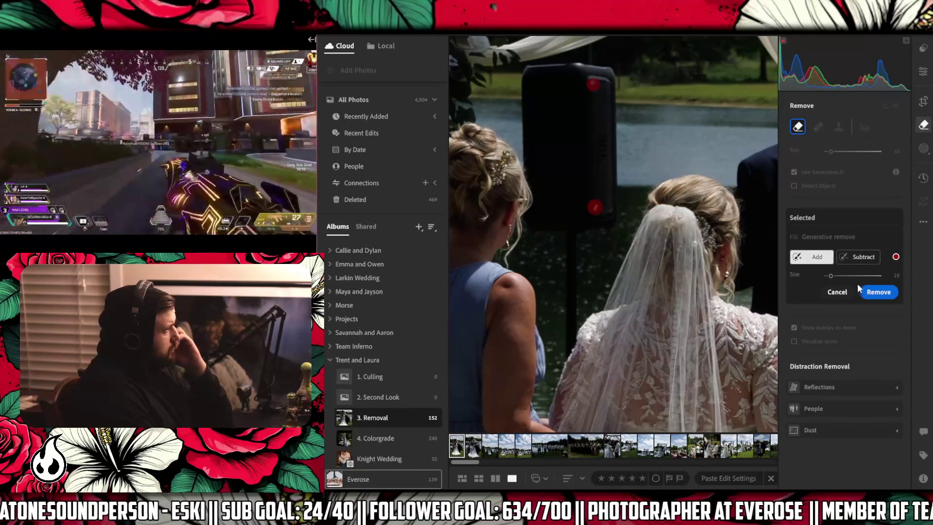
pyautogui.click(866, 290)
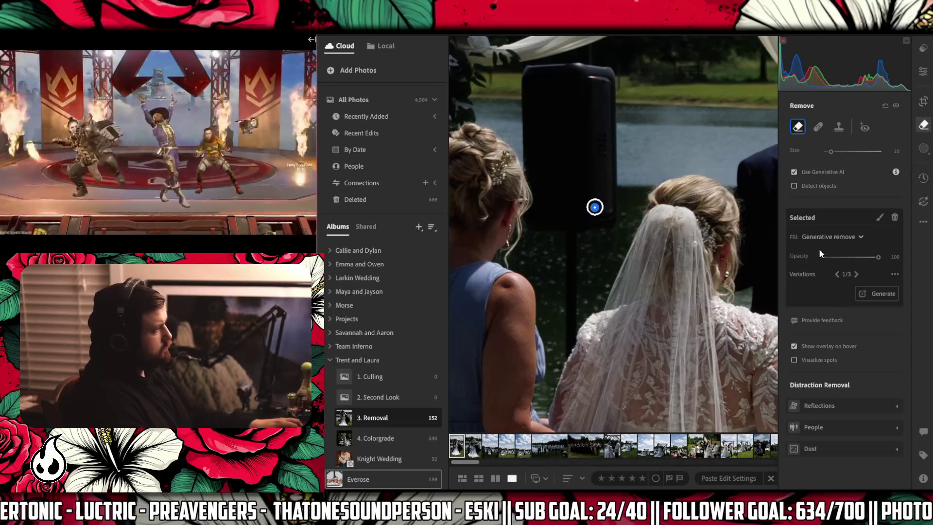
# Zoom out to fit the whole veiled-bride photo, then open the Crop panel.
pyautogui.press('z')
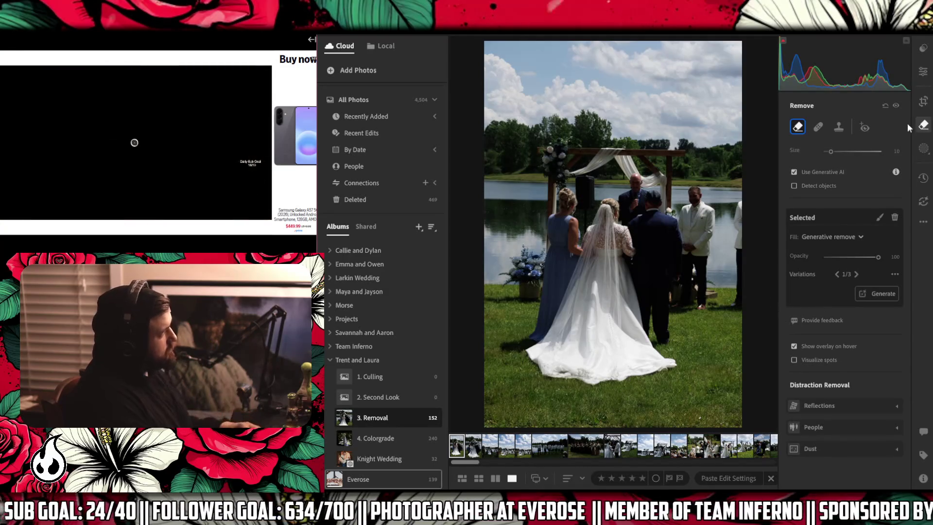
pyautogui.click(924, 102)
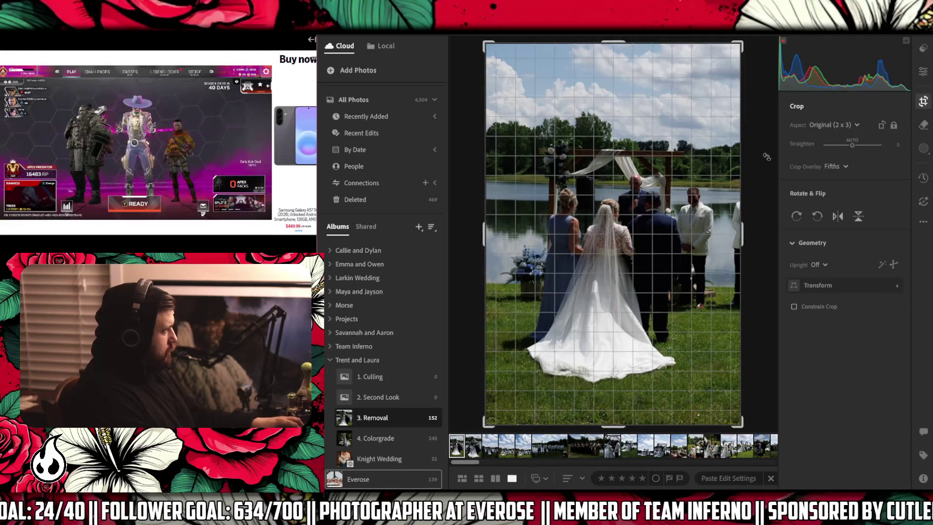
# Straighten the photo by -0.81 keeping the Original 2 x 3 crop, then return to Edit.
pyautogui.moveTo(764, 155); pyautogui.dragTo(763, 156)
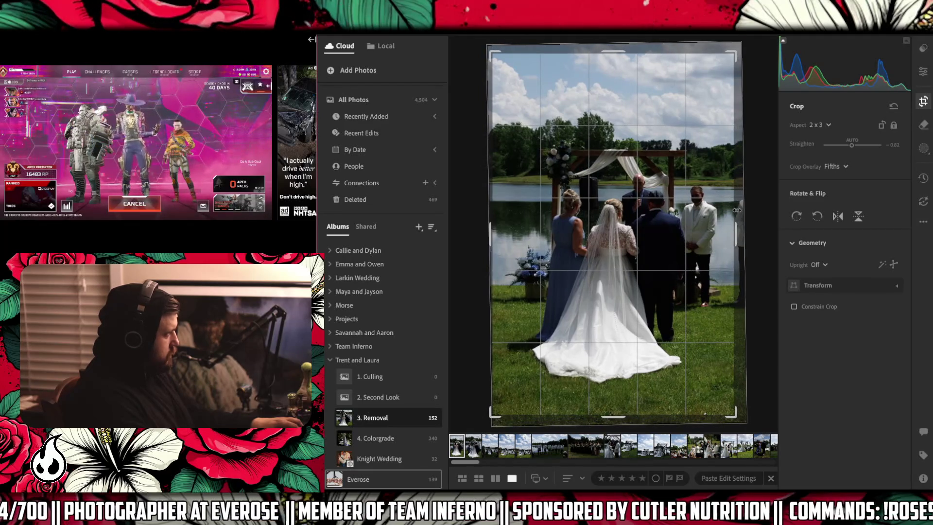
pyautogui.click(923, 71)
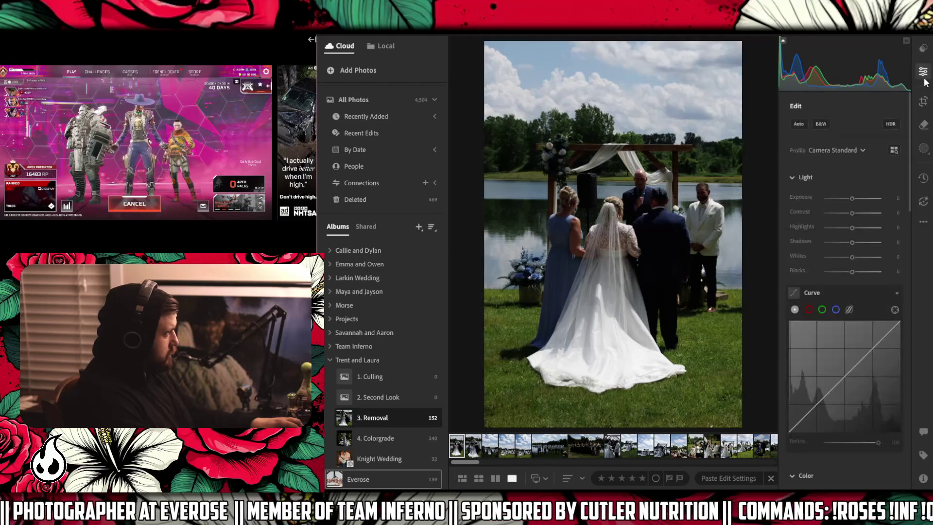
# Brush out one more speck with Generative Remove, then open the bride-and-groom embrace photo.
pyautogui.click(923, 125)
pyautogui.click(714, 422)
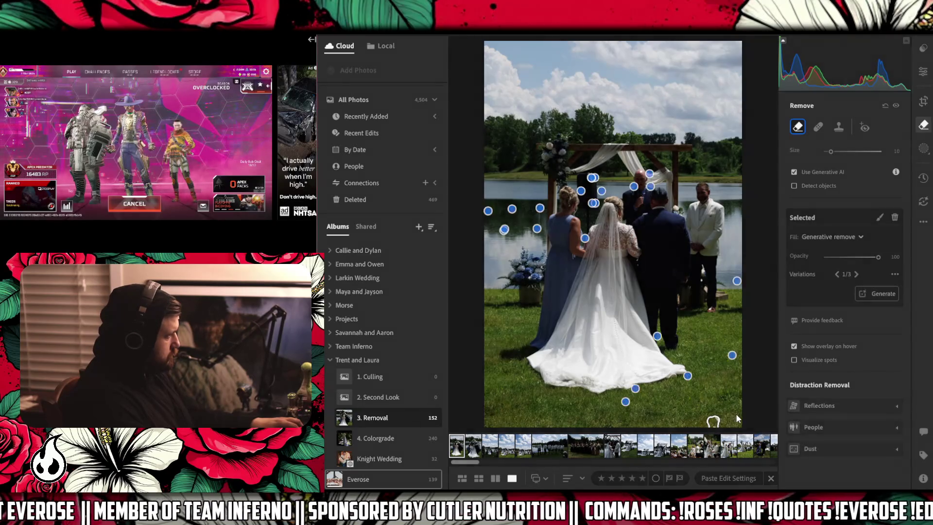
pyautogui.click(736, 413)
pyautogui.click(722, 292)
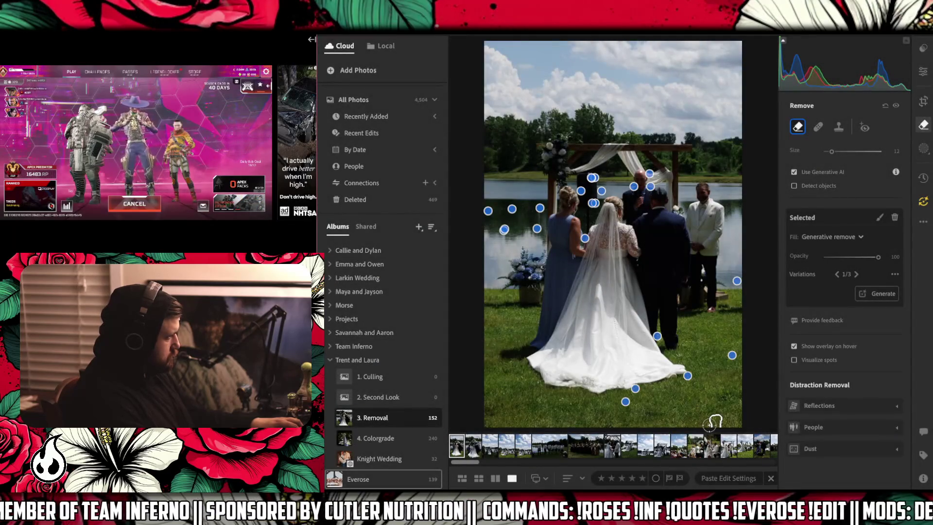
pyautogui.click(710, 423)
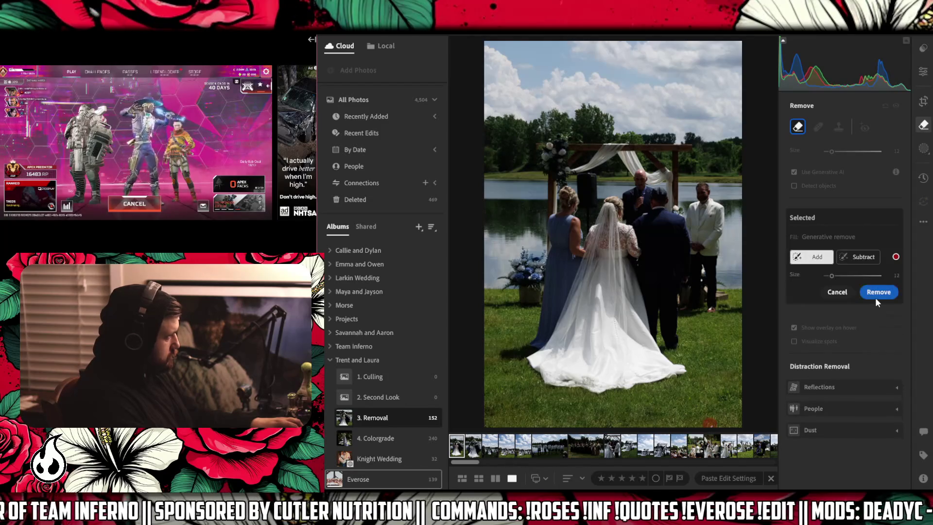
pyautogui.click(874, 291)
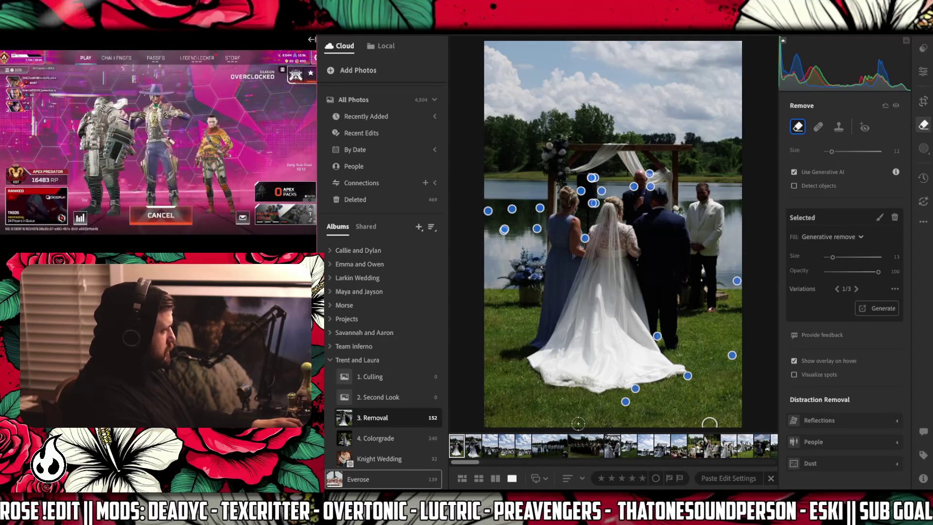
pyautogui.click(470, 448)
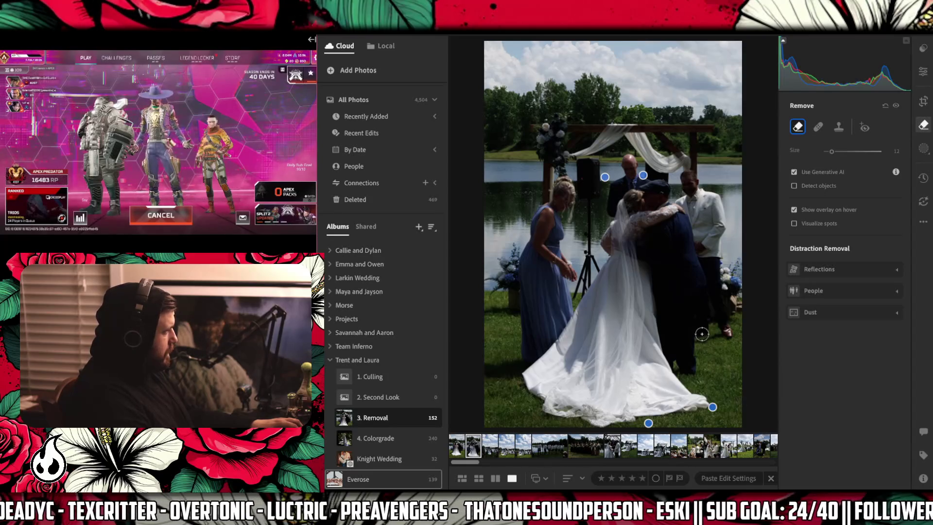
# Zoom in and brush the specks on the dark speaker, including its top.
pyautogui.press('z')
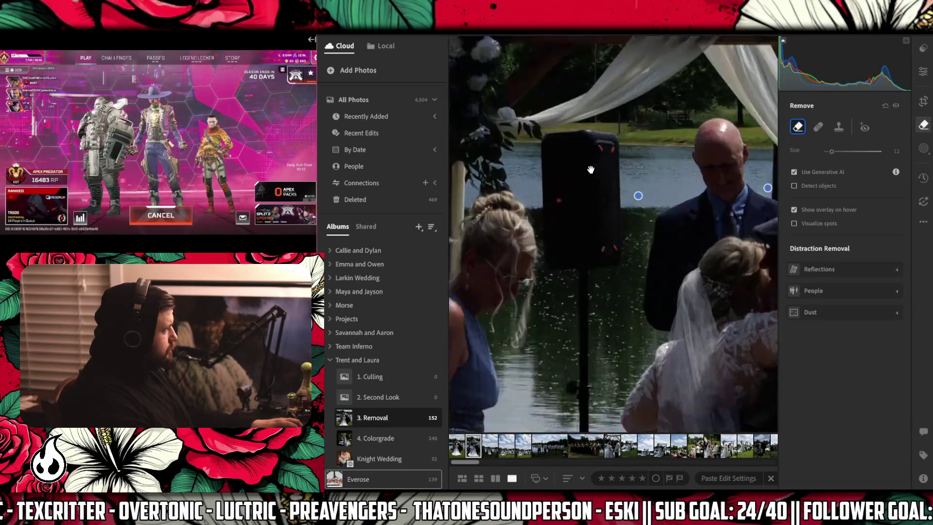
pyautogui.moveTo(552, 204); pyautogui.dragTo(605, 264)
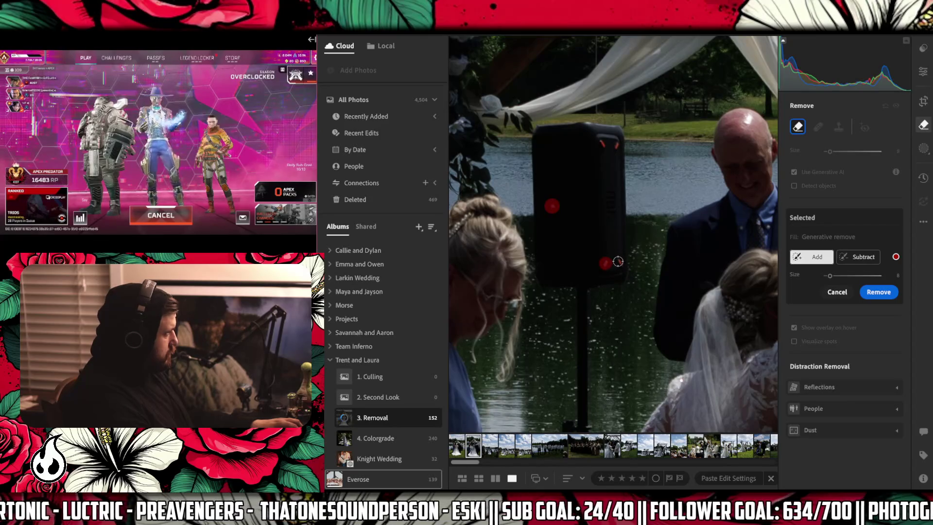
pyautogui.click(603, 145)
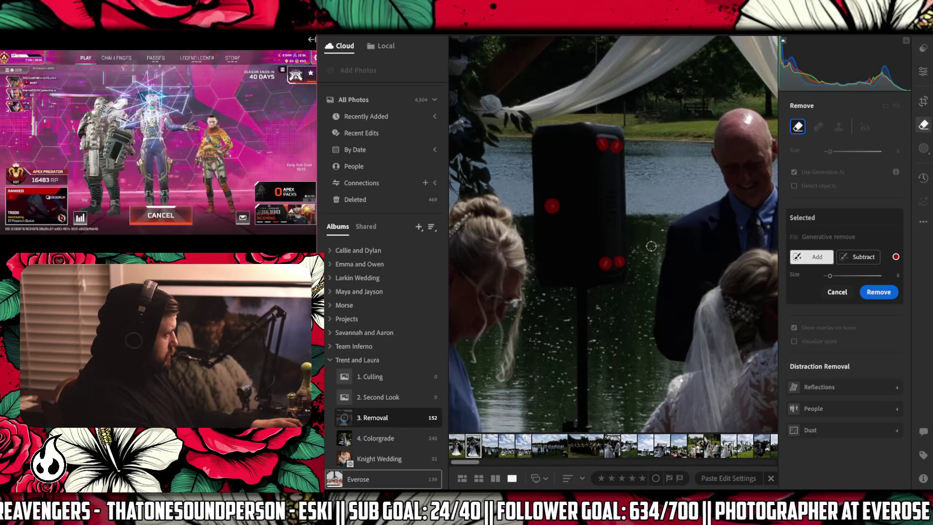
# Step forward three photos to a close-up of the groom's embrace.
pyautogui.press('Right')
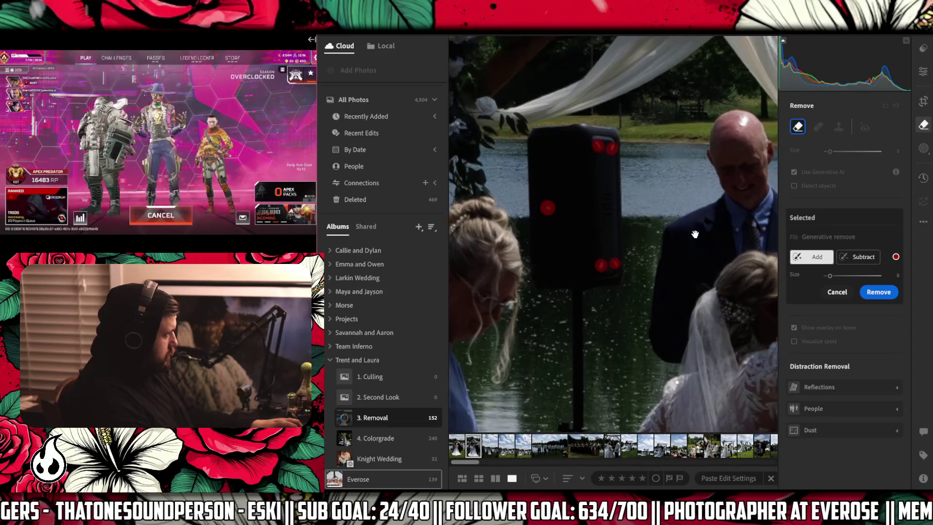
pyautogui.press('Right')
pyautogui.press('Right')
pyautogui.press('Right')
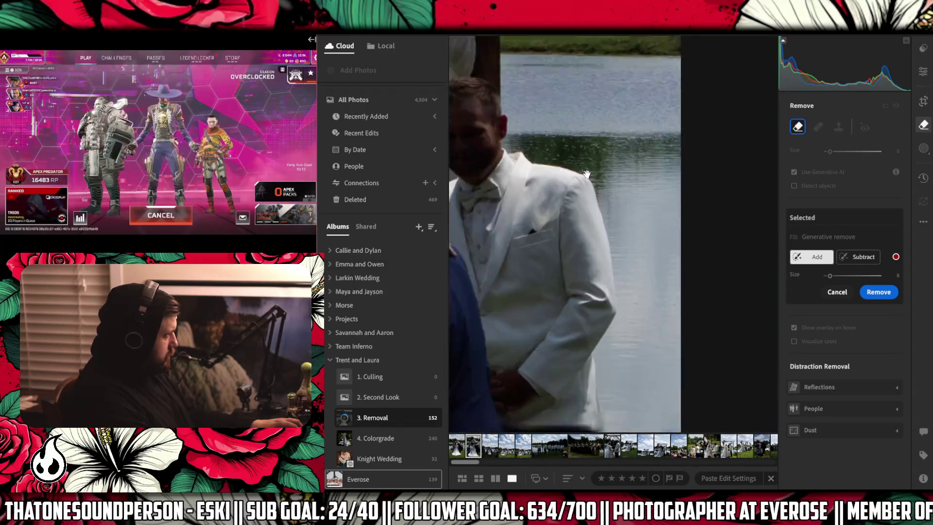
pyautogui.press('Right')
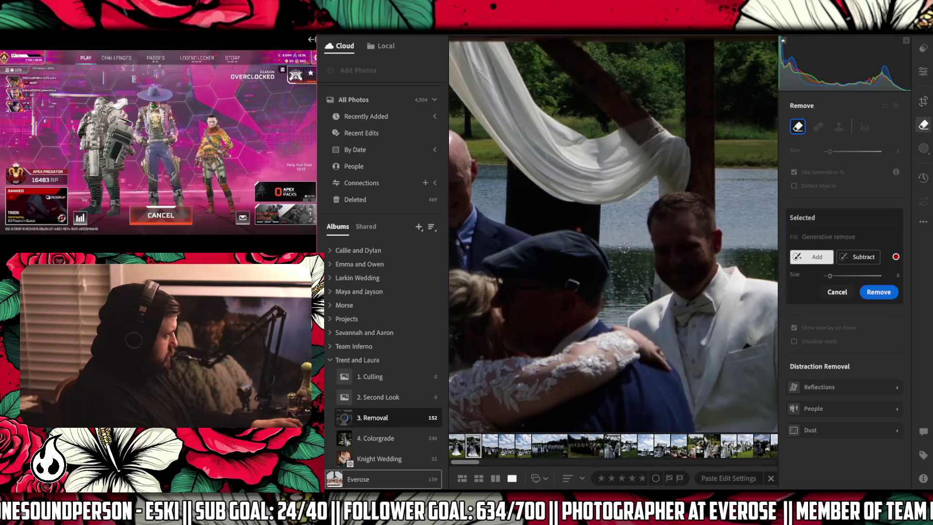
# Brush the water specks beside the groom's head and remove them with Generative Remove.
pyautogui.moveTo(641, 254)
pyautogui.mouseDown()
pyautogui.moveTo(617, 261)
pyautogui.moveTo(630, 292)
pyautogui.moveTo(640, 286)
pyautogui.mouseUp()
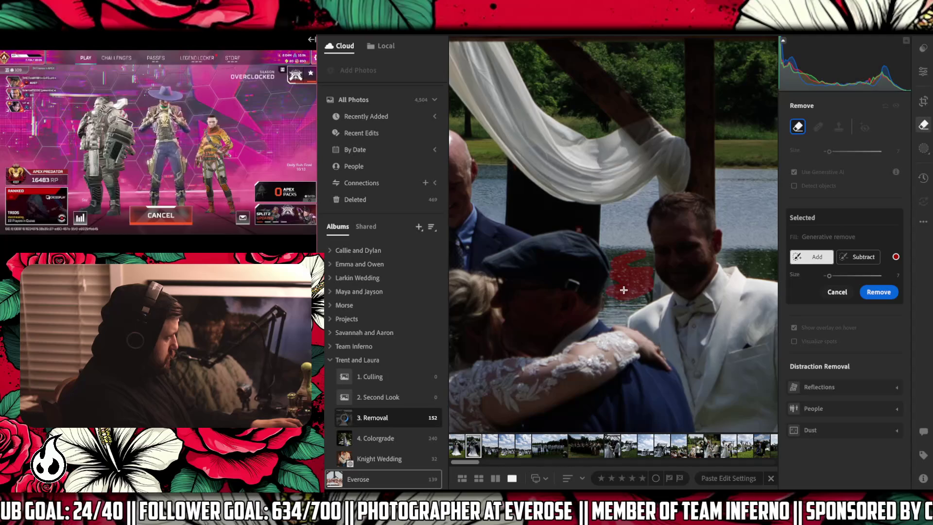
pyautogui.click(886, 292)
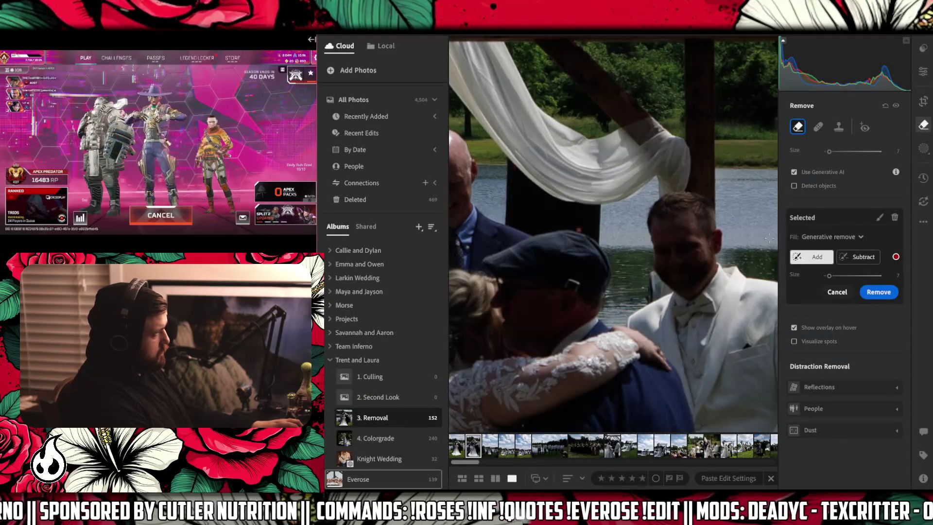
pyautogui.moveTo(644, 255); pyautogui.dragTo(612, 292)
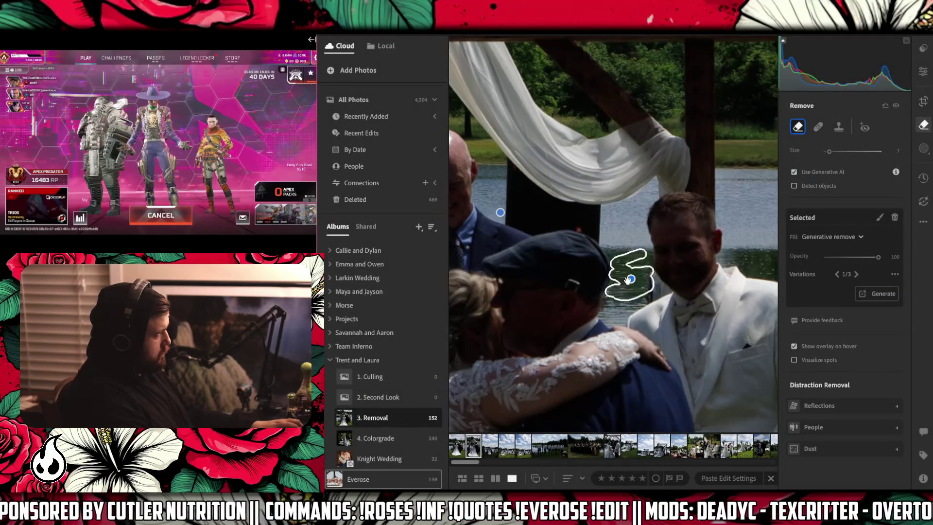
# Cycle the fill variations, then mark specks on the water right of the groom with a smaller brush.
pyautogui.click(856, 274)
pyautogui.click(856, 274)
pyautogui.press('[')
pyautogui.press('[')
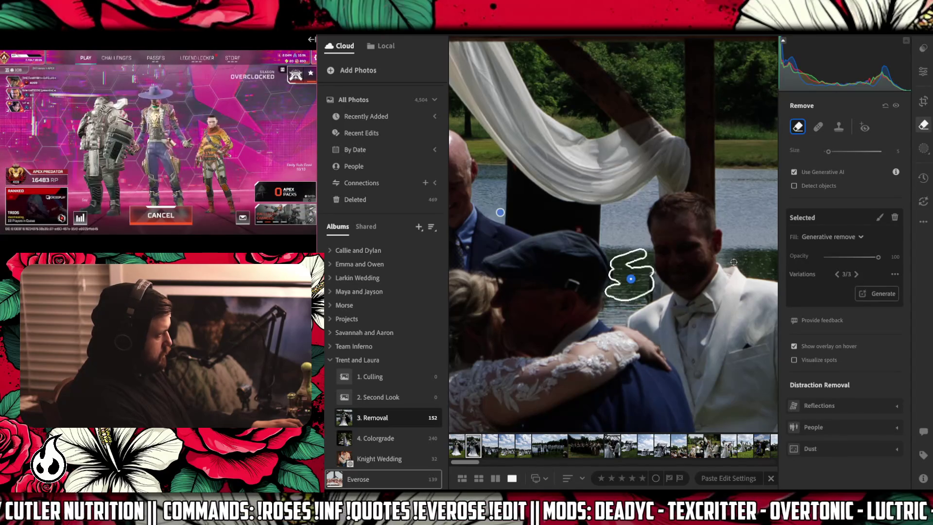
pyautogui.moveTo(742, 261); pyautogui.dragTo(767, 254)
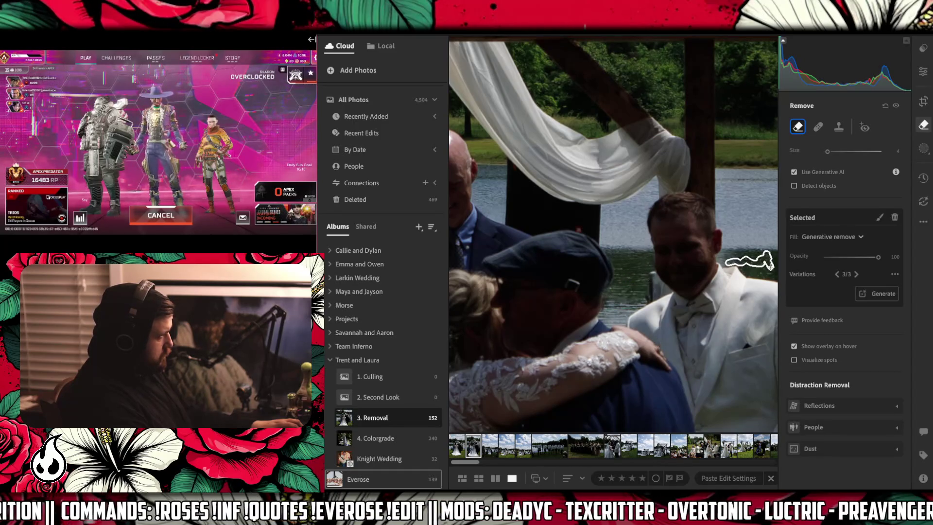
pyautogui.click(761, 273)
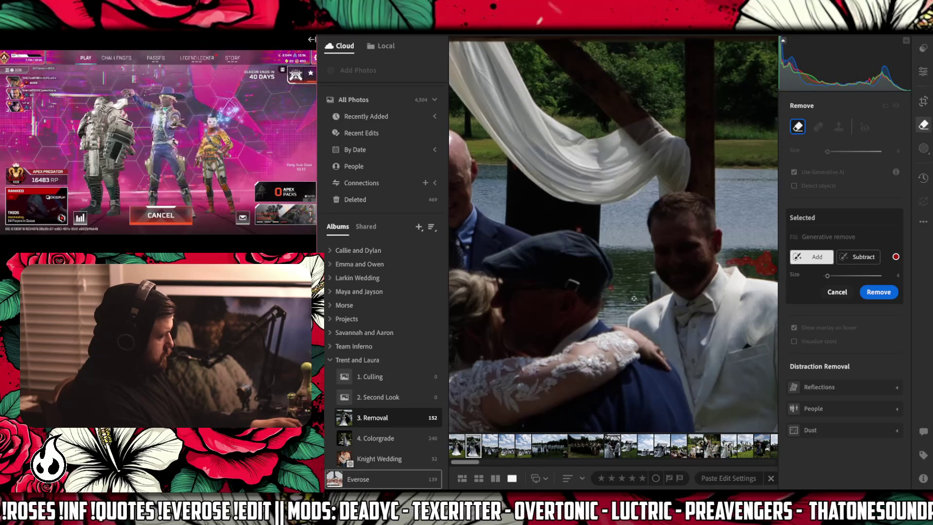
# Enlarge the brush and generatively remove the water speck just above the hugging couple.
pyautogui.press(']')
pyautogui.press(']')
pyautogui.press(']')
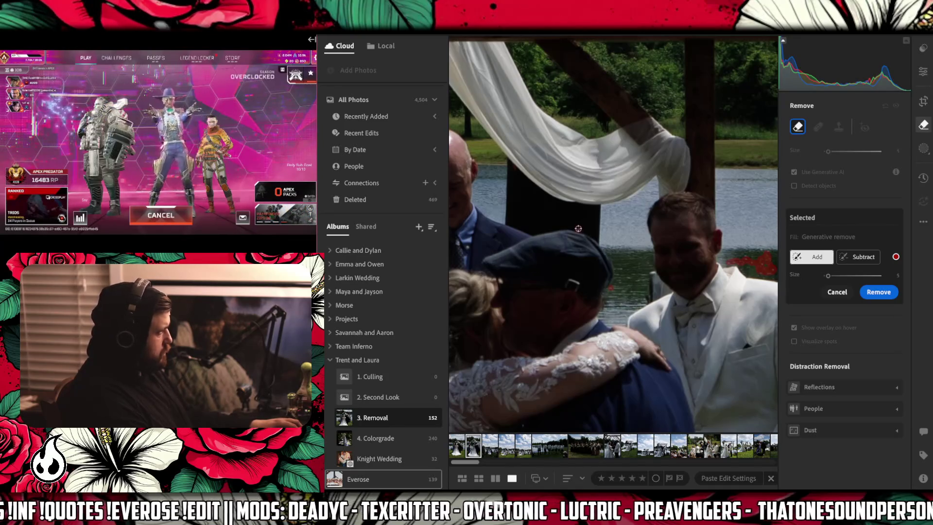
pyautogui.press(']')
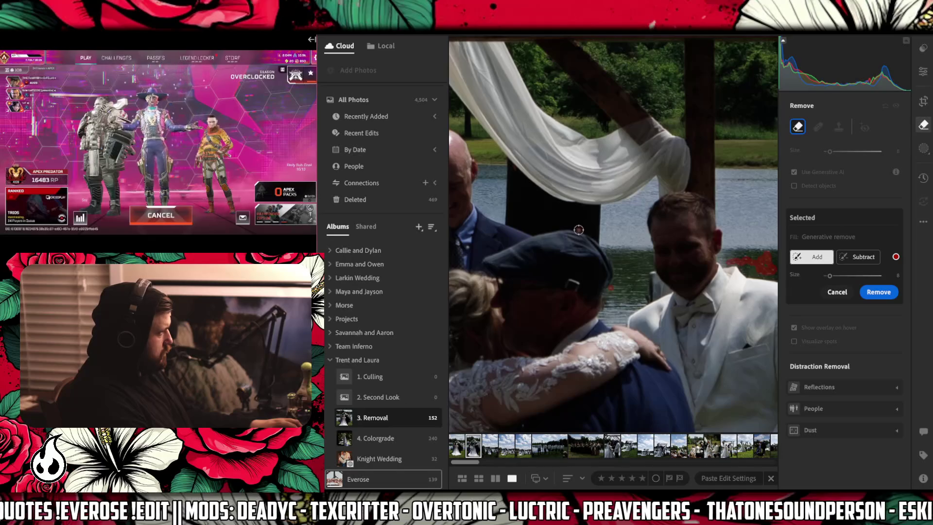
pyautogui.click(578, 229)
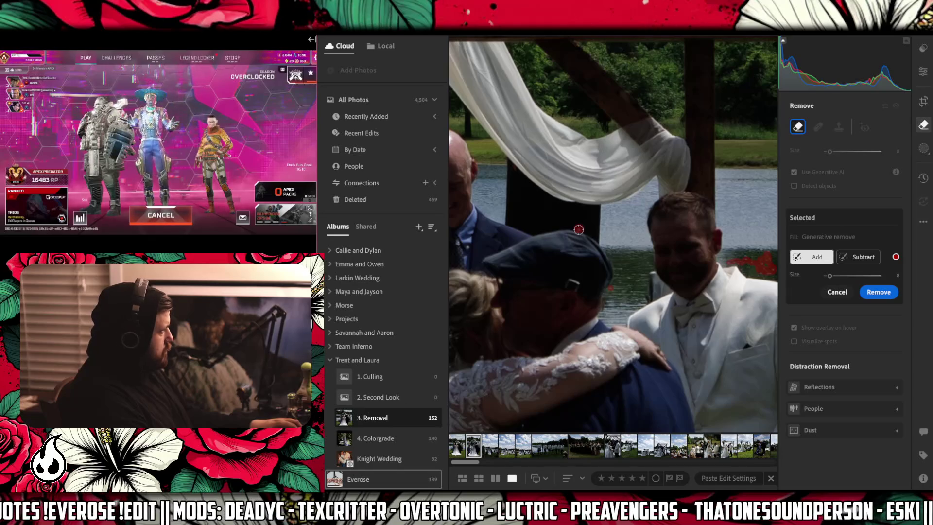
pyautogui.click(881, 294)
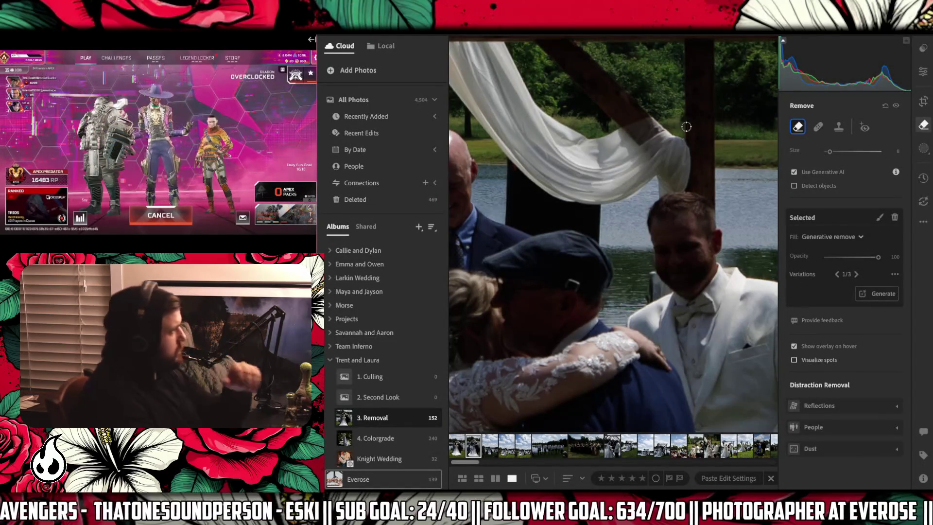
pyautogui.moveTo(760, 167); pyautogui.dragTo(623, 172)
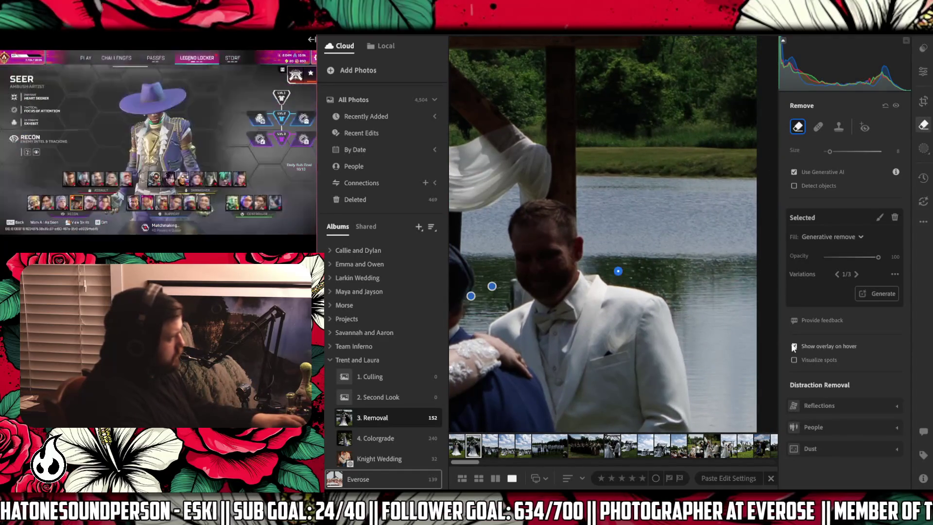
# Turn off Show overlay on hover and generatively remove the two specks beside the groom's head.
pyautogui.click(793, 346)
pyautogui.moveTo(629, 278); pyautogui.dragTo(650, 268)
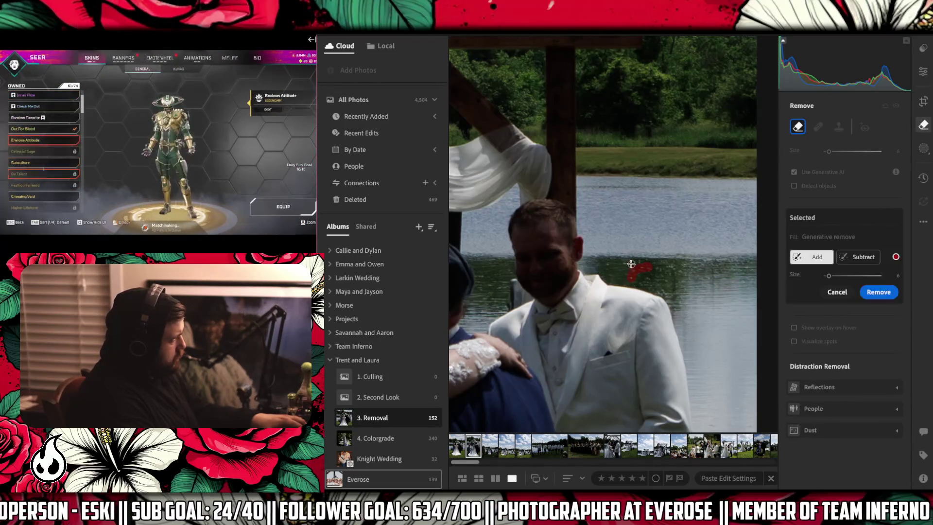
pyautogui.click(608, 263)
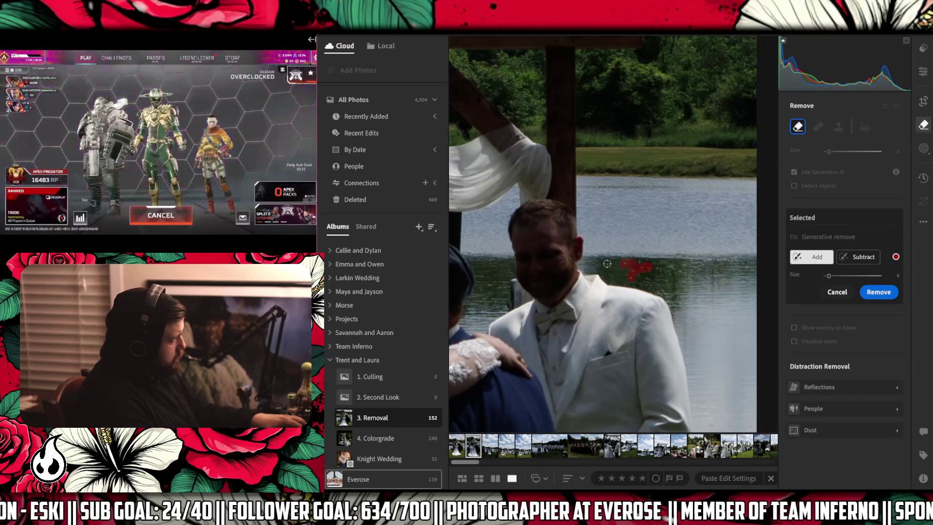
pyautogui.click(881, 298)
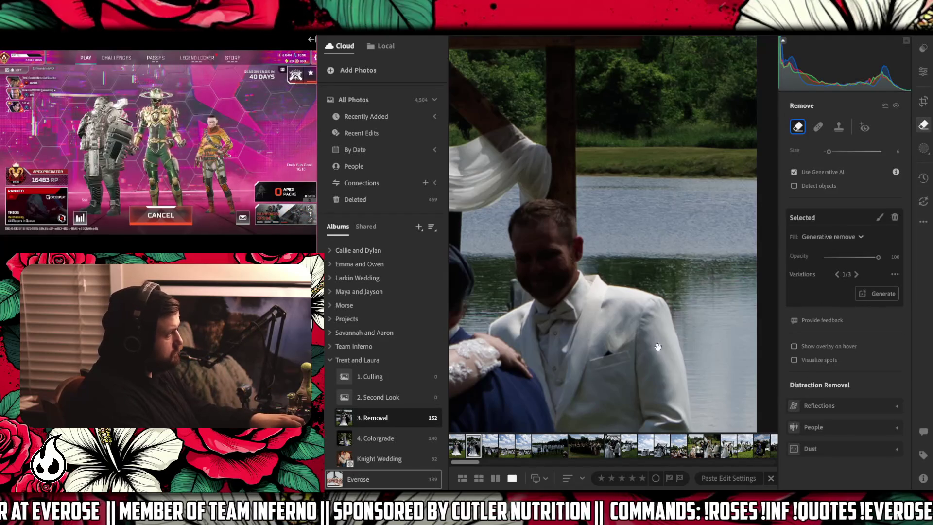
pyautogui.press('z')
pyautogui.moveTo(538, 252)
pyautogui.mouseDown()
pyautogui.moveTo(650, 264)
pyautogui.moveTo(531, 267)
pyautogui.moveTo(593, 271)
pyautogui.moveTo(455, 226)
pyautogui.moveTo(425, 304)
pyautogui.moveTo(607, 273)
pyautogui.moveTo(679, 233)
pyautogui.mouseUp()
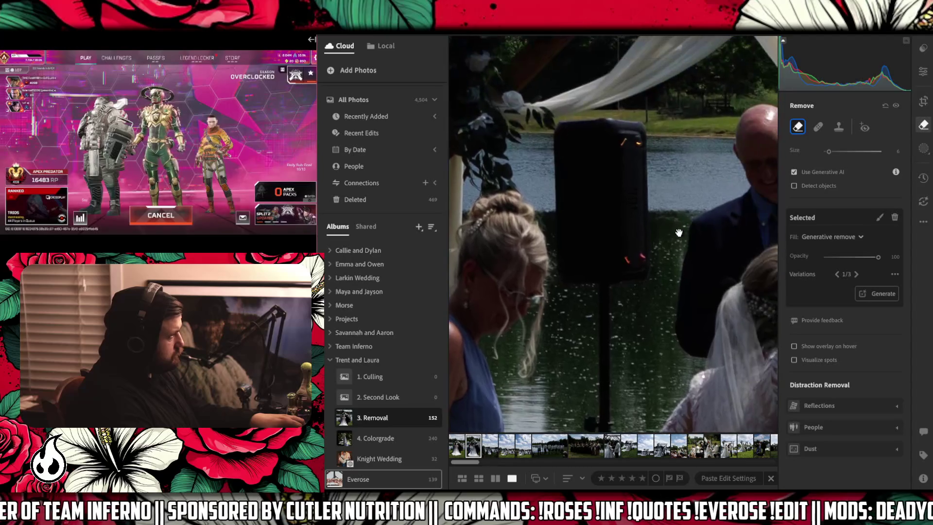
# Generatively remove two glowing spots on the speaker, then rerun the removal on that area.
pyautogui.click(626, 258)
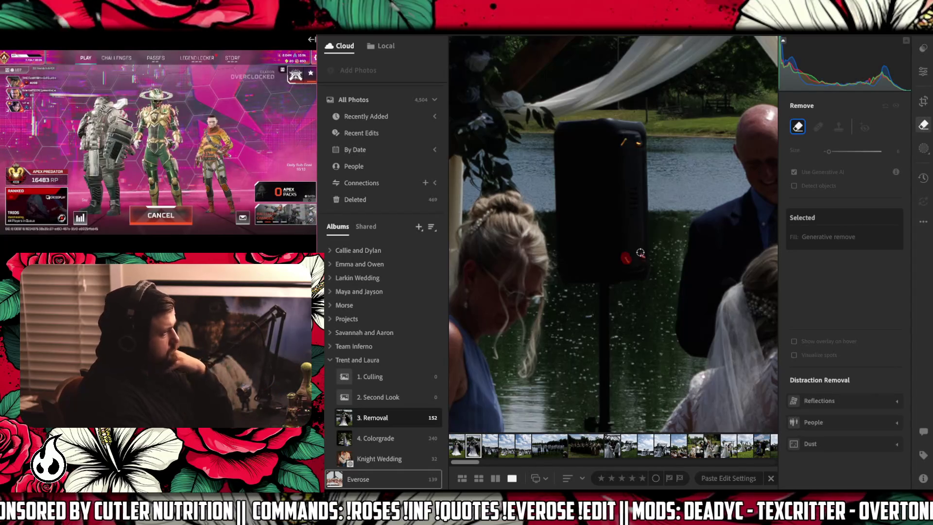
pyautogui.click(640, 253)
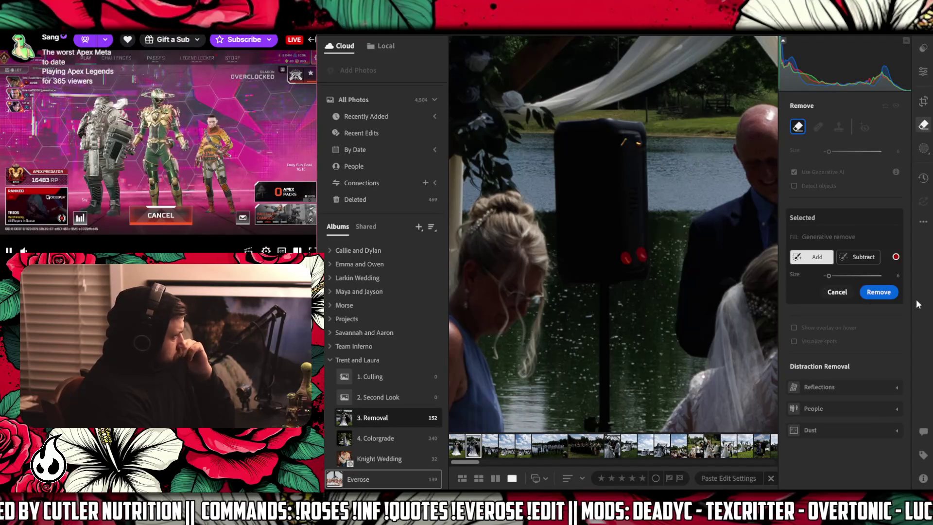
pyautogui.click(889, 295)
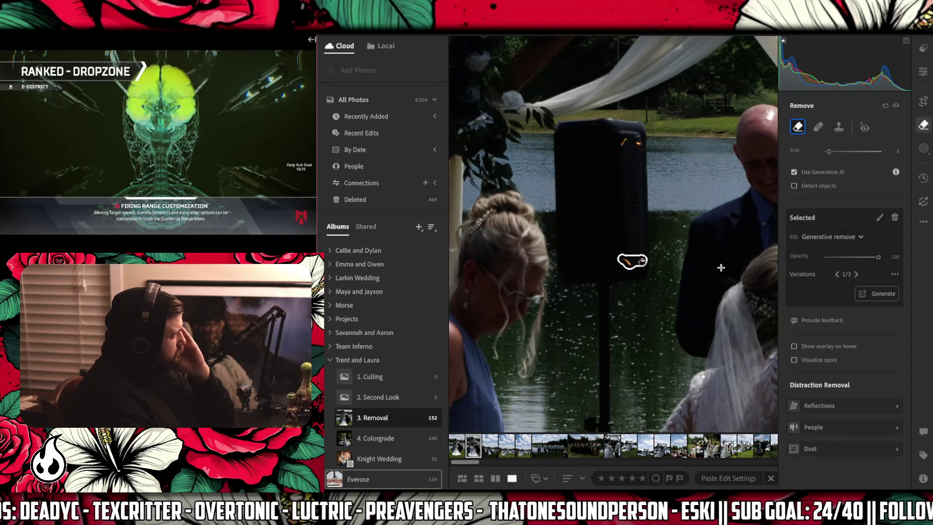
pyautogui.click(879, 217)
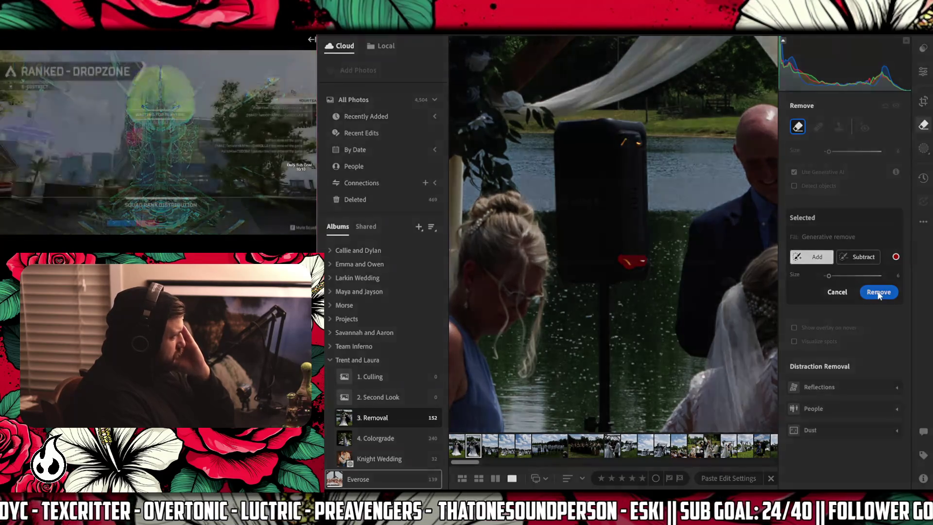
pyautogui.click(878, 293)
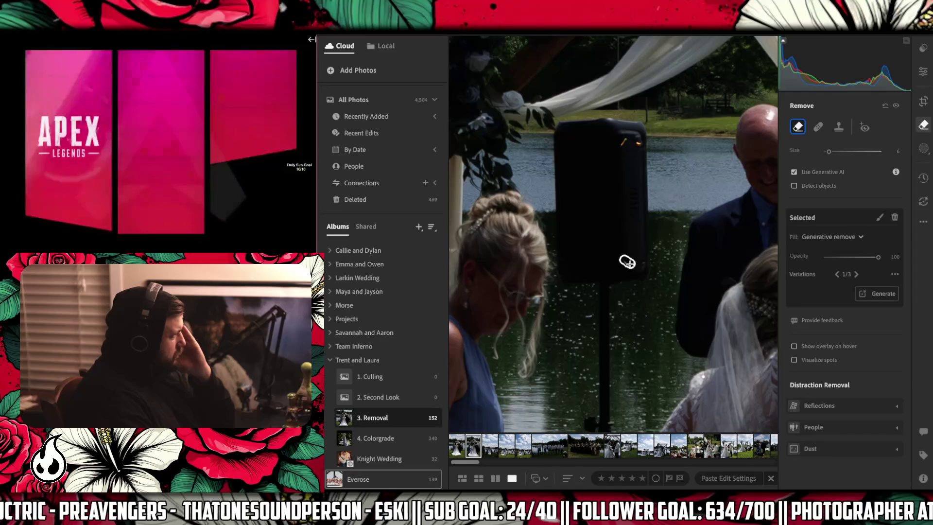
# Generatively remove the remaining speaker spot and the lit spots along the speaker's top.
pyautogui.click(626, 263)
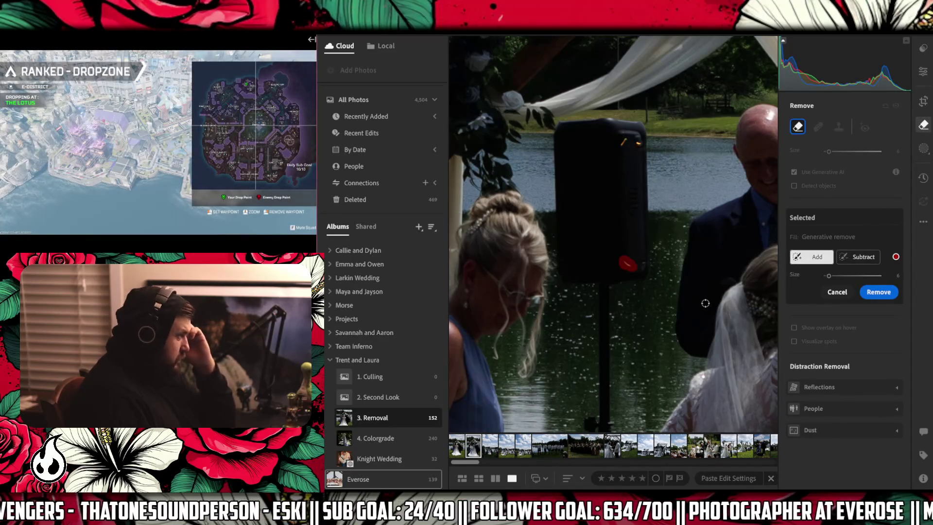
pyautogui.click(865, 294)
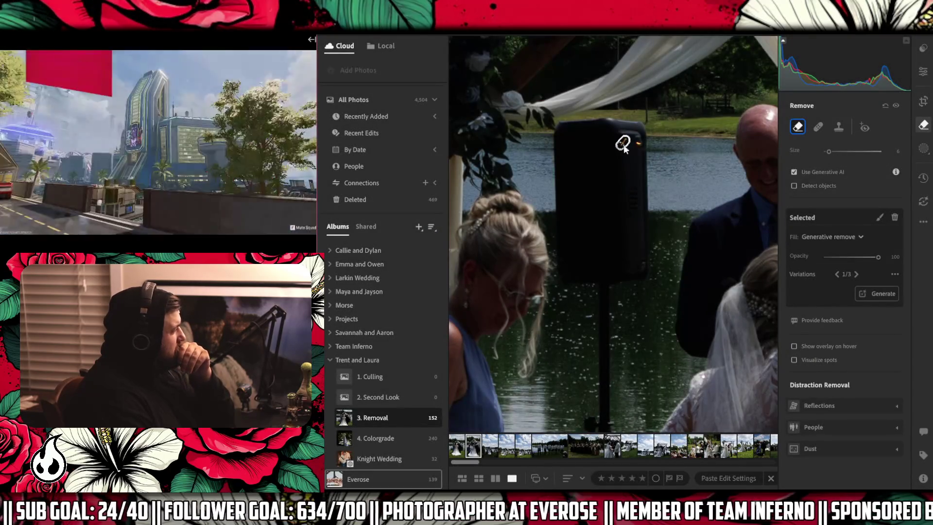
pyautogui.moveTo(619, 147); pyautogui.dragTo(627, 140)
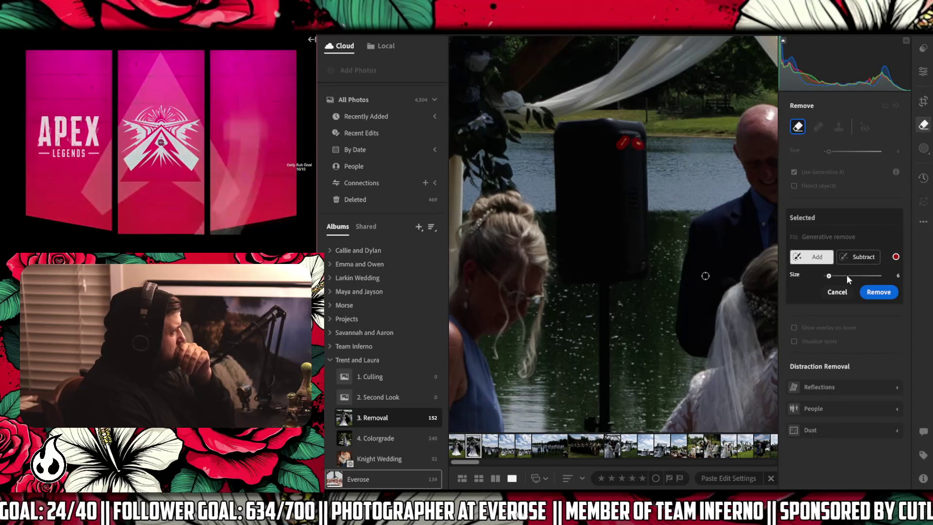
pyautogui.click(863, 292)
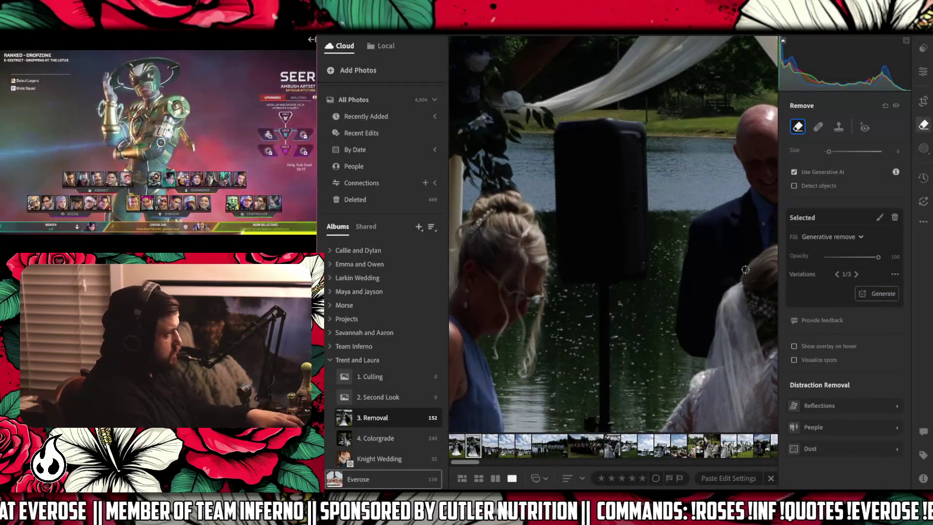
pyautogui.moveTo(507, 235)
pyautogui.mouseDown()
pyautogui.moveTo(750, 188)
pyautogui.moveTo(607, 252)
pyautogui.moveTo(506, 325)
pyautogui.mouseUp()
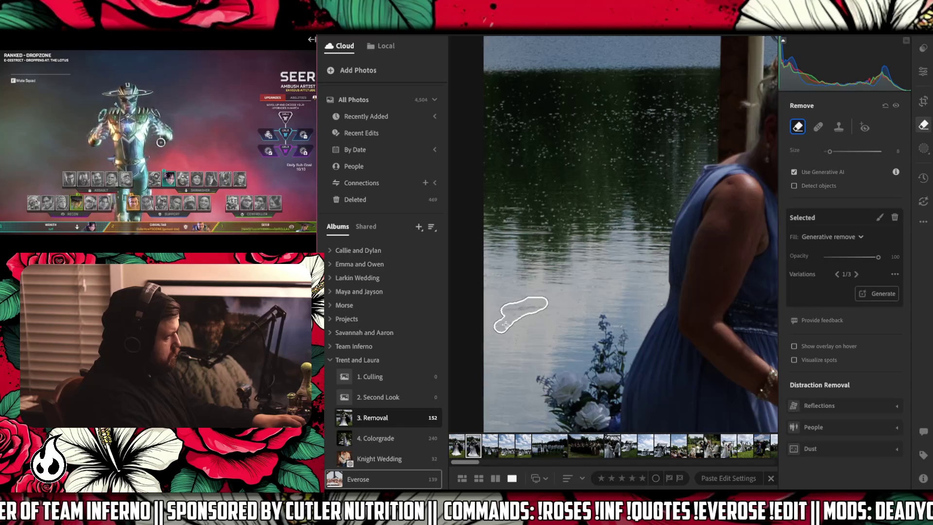
# Paint the lake specks beside the woman in blue, using a smaller brush for tiny ones, and generatively remove them.
pyautogui.moveTo(533, 287)
pyautogui.mouseDown()
pyautogui.moveTo(547, 290)
pyautogui.moveTo(485, 275)
pyautogui.mouseUp()
pyautogui.moveTo(572, 288); pyautogui.dragTo(655, 269)
pyautogui.press('[')
pyautogui.press('[')
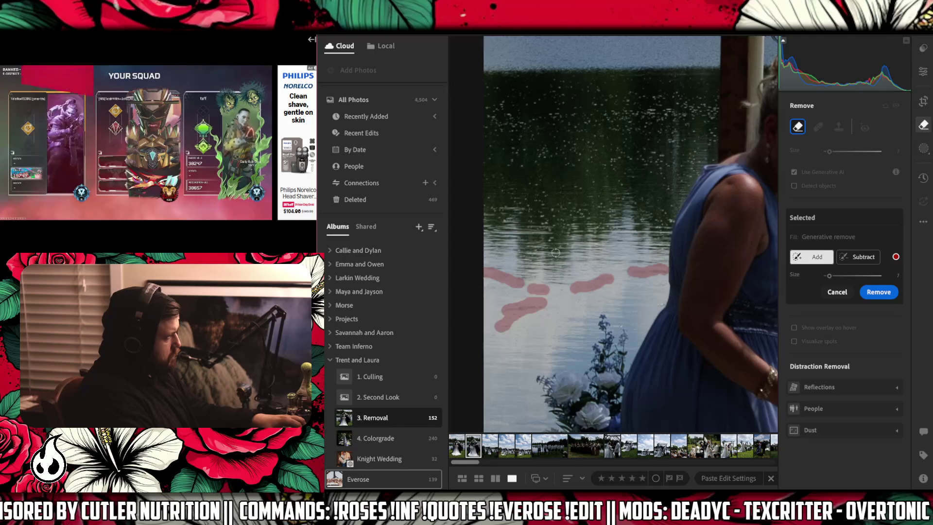
pyautogui.click(559, 248)
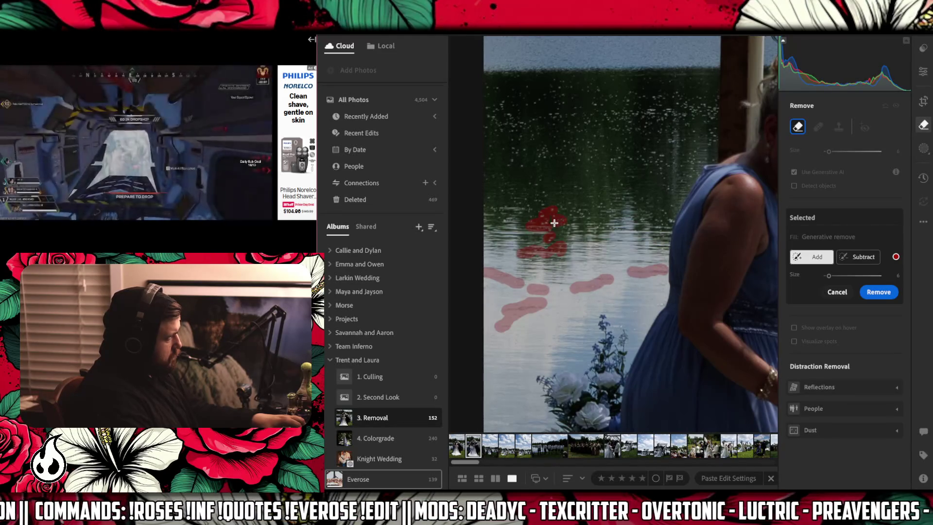
pyautogui.moveTo(567, 229)
pyautogui.mouseDown()
pyautogui.moveTo(569, 214)
pyautogui.moveTo(524, 201)
pyautogui.mouseUp()
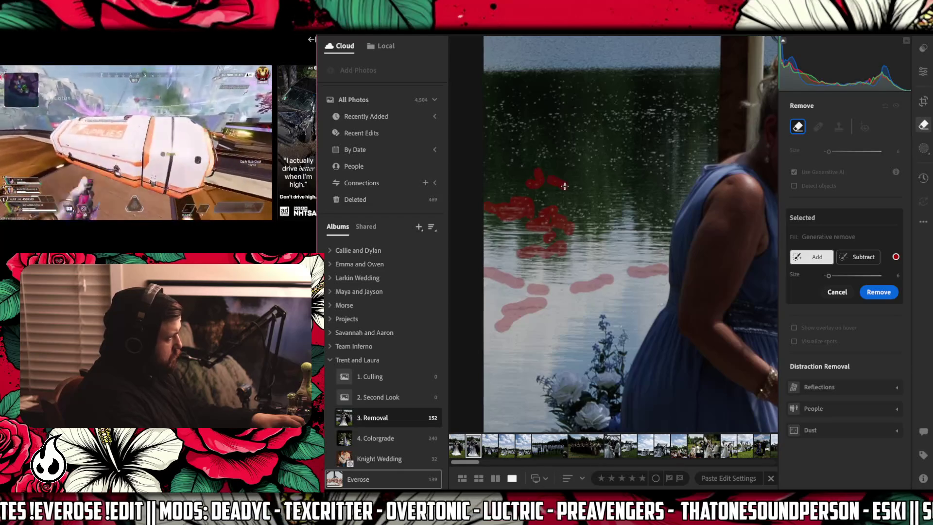
pyautogui.moveTo(597, 165); pyautogui.dragTo(610, 176)
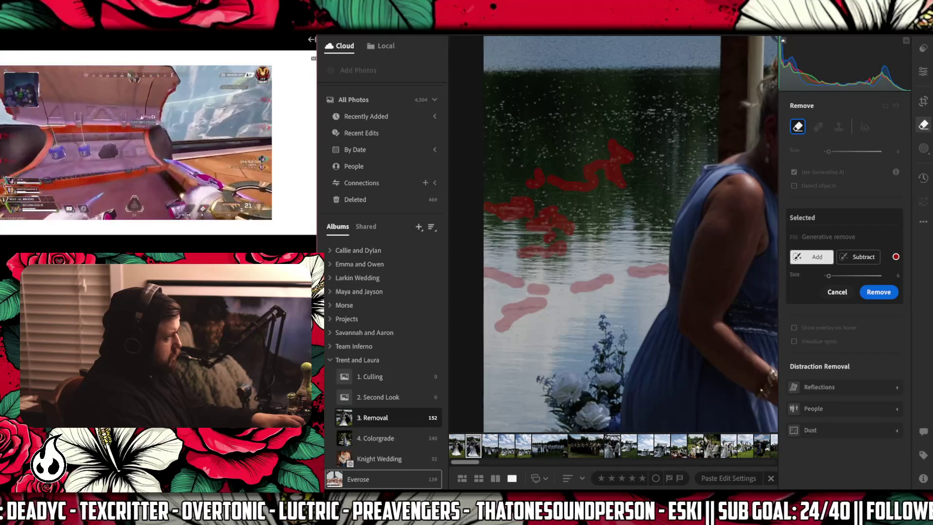
pyautogui.click(885, 293)
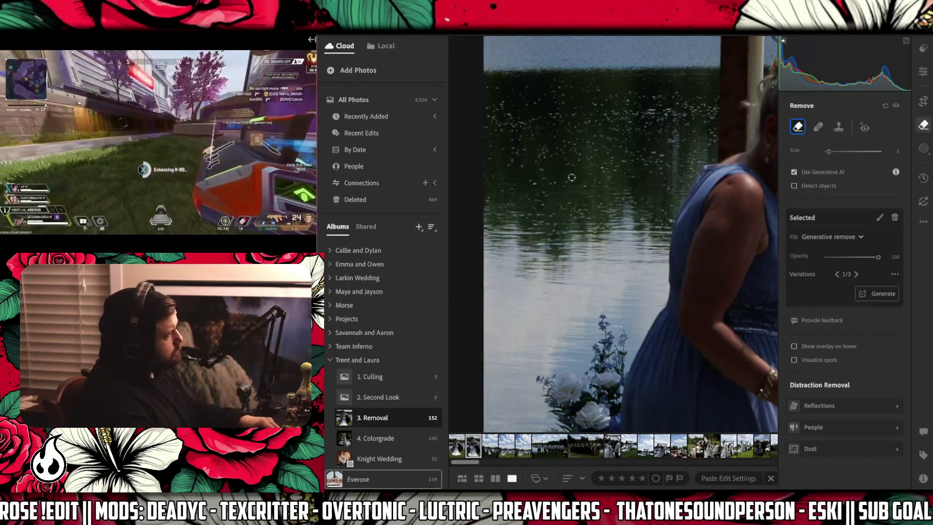
# Paint a size 28 stroke across the specks along the top of the water and generatively remove it.
pyautogui.moveTo(529, 181); pyautogui.dragTo(591, 185)
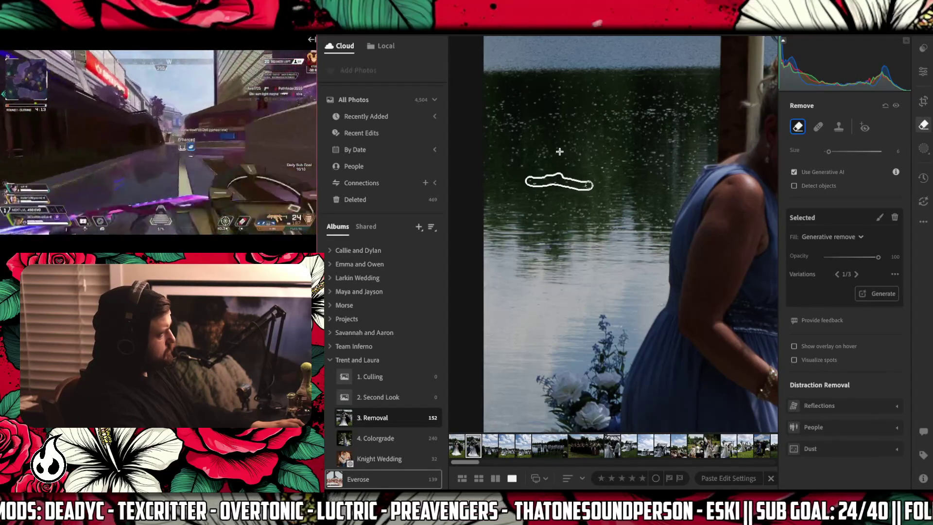
pyautogui.moveTo(487, 89); pyautogui.dragTo(714, 102)
pyautogui.moveTo(642, 105); pyautogui.dragTo(500, 101)
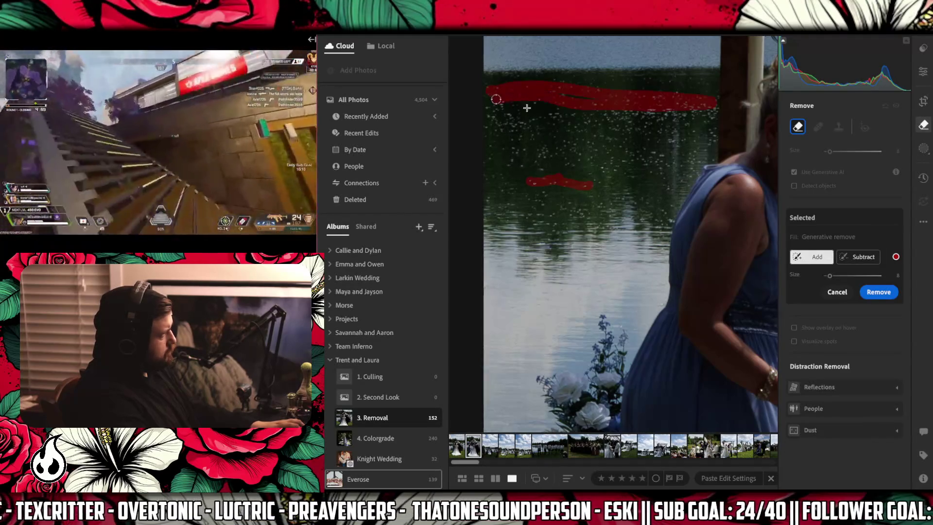
pyautogui.moveTo(829, 278); pyautogui.dragTo(840, 278)
pyautogui.moveTo(504, 111)
pyautogui.mouseDown()
pyautogui.moveTo(699, 109)
pyautogui.moveTo(556, 92)
pyautogui.moveTo(568, 102)
pyautogui.moveTo(497, 130)
pyautogui.moveTo(502, 154)
pyautogui.moveTo(582, 152)
pyautogui.moveTo(593, 132)
pyautogui.moveTo(670, 127)
pyautogui.moveTo(689, 163)
pyautogui.moveTo(603, 161)
pyautogui.mouseUp()
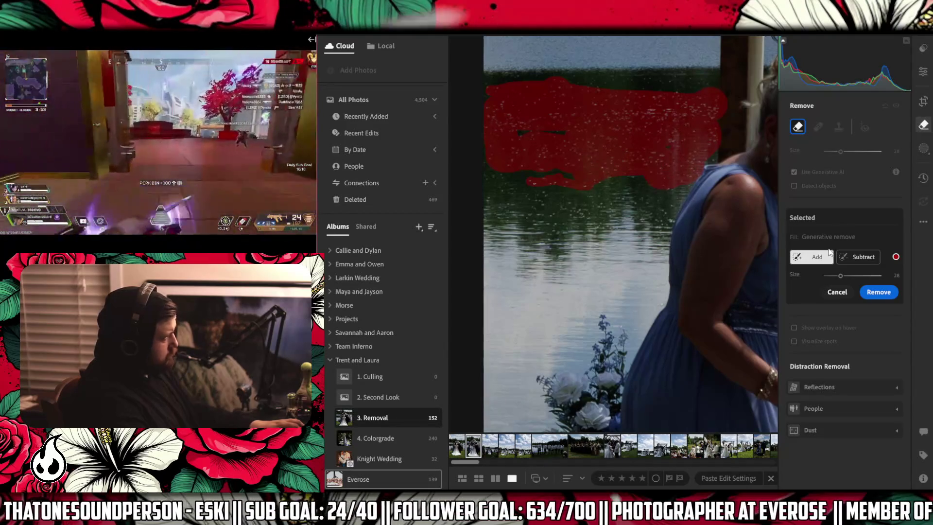
pyautogui.click(879, 293)
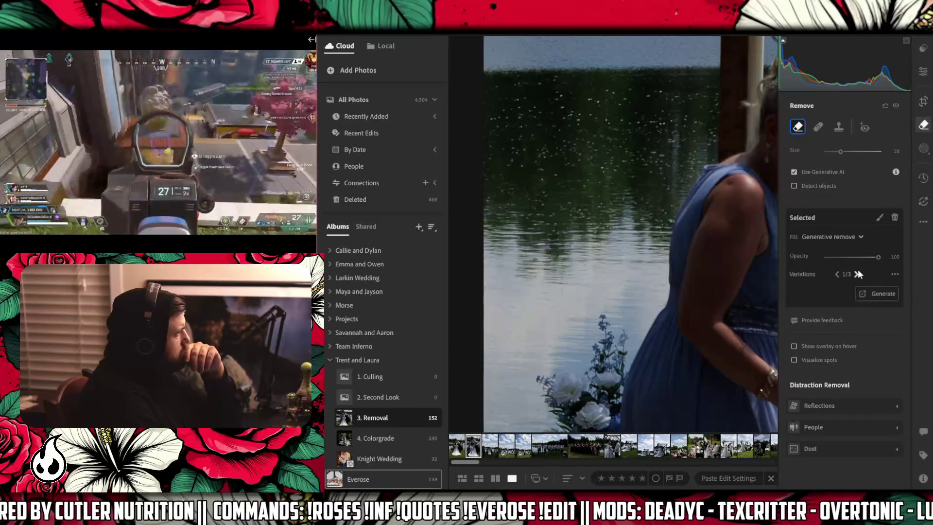
# Keep fill variation 3 of 3, shrink the brush to 10, and begin a stroke on the upper-left water.
pyautogui.click(855, 273)
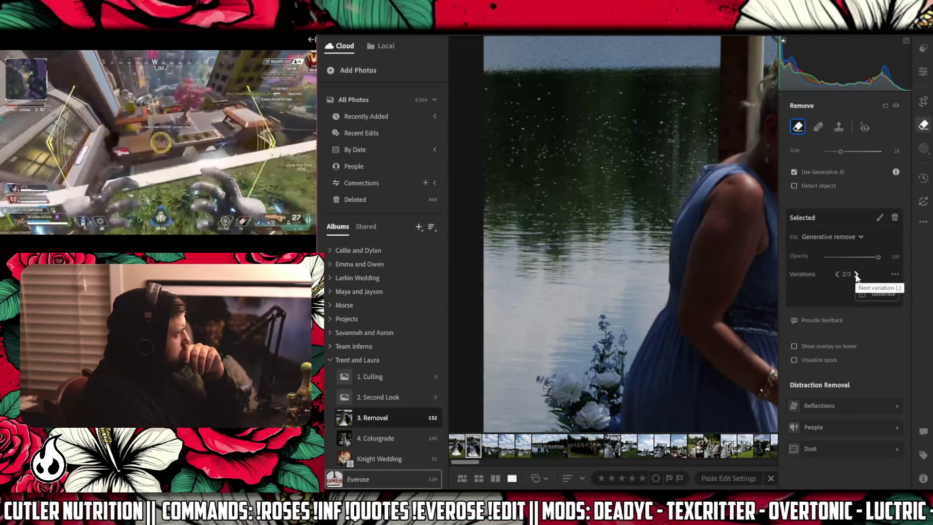
pyautogui.click(855, 273)
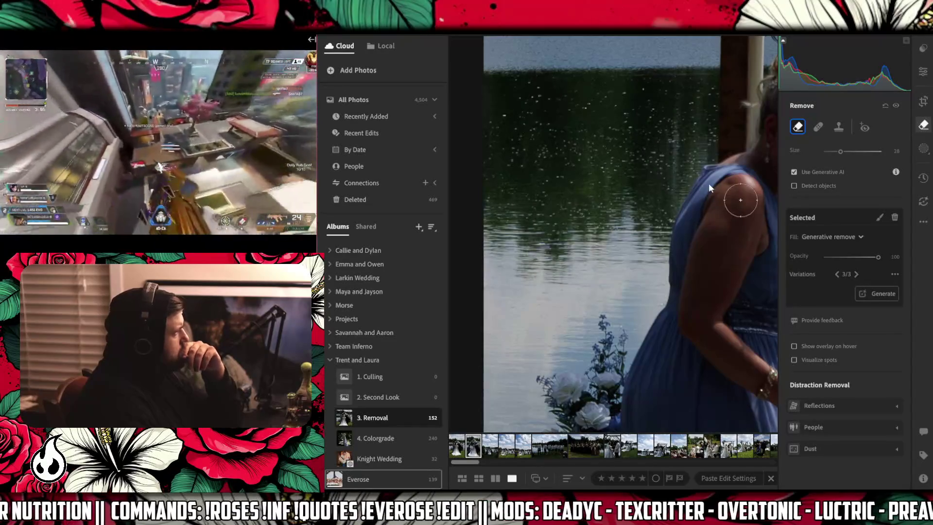
pyautogui.press('[')
pyautogui.press('[')
pyautogui.press('[')
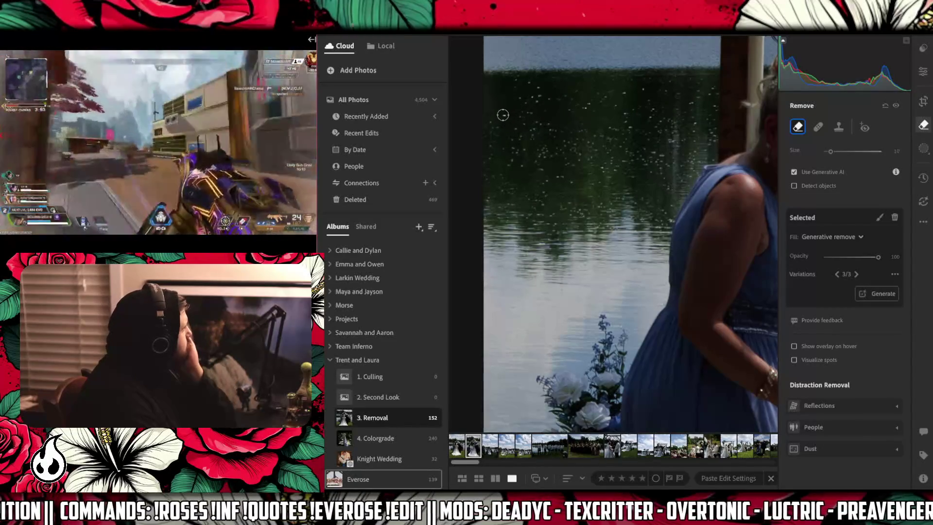
pyautogui.press('[')
pyautogui.press('[')
pyautogui.press('[')
pyautogui.moveTo(504, 115)
pyautogui.mouseDown()
pyautogui.moveTo(544, 91)
pyautogui.moveTo(509, 80)
pyautogui.mouseUp()
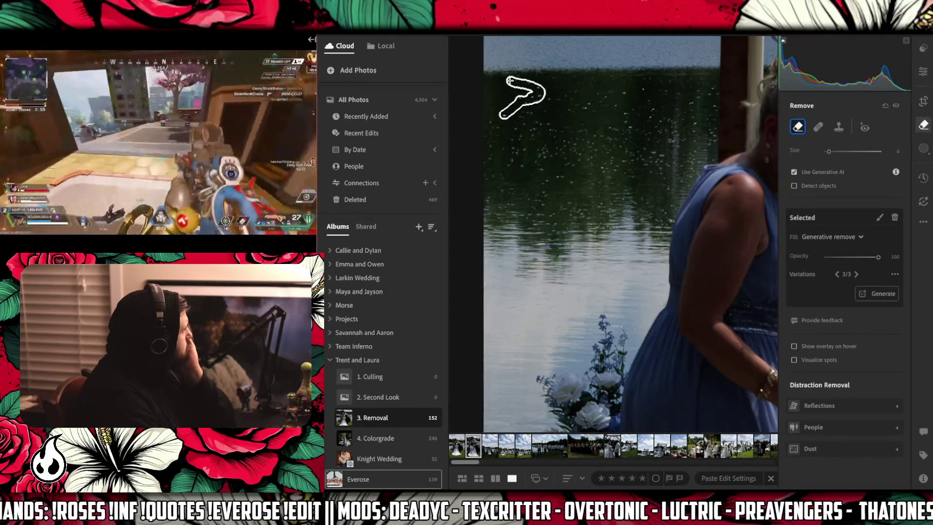
# Brush the upper-left water specks at size 6 and generatively remove them, then extend a new stroke rightward.
pyautogui.moveTo(563, 111)
pyautogui.mouseDown()
pyautogui.moveTo(600, 94)
pyautogui.moveTo(650, 98)
pyautogui.moveTo(645, 117)
pyautogui.moveTo(619, 117)
pyautogui.moveTo(611, 131)
pyautogui.mouseUp()
pyautogui.click(876, 292)
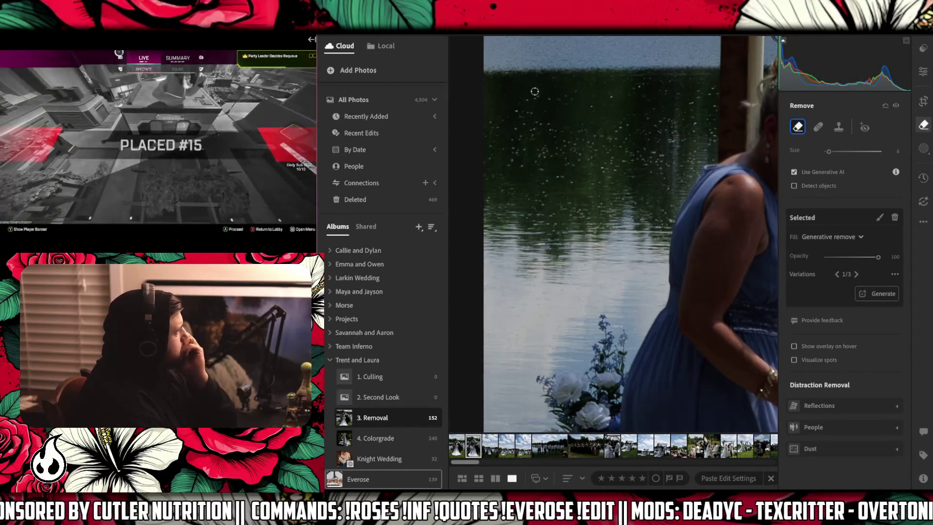
pyautogui.moveTo(552, 102); pyautogui.dragTo(574, 92)
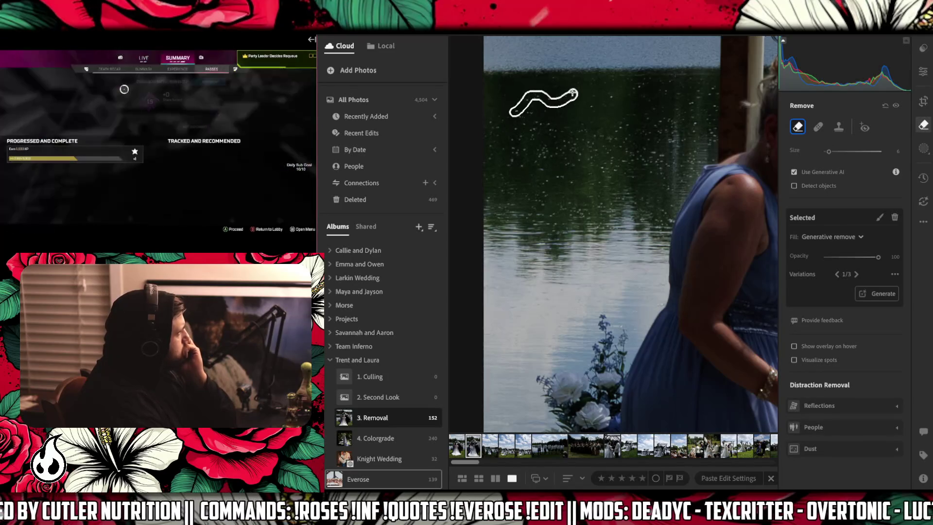
# Mark more specks along the top of the water, including the top right, and generatively remove them.
pyautogui.click(592, 107)
pyautogui.click(610, 97)
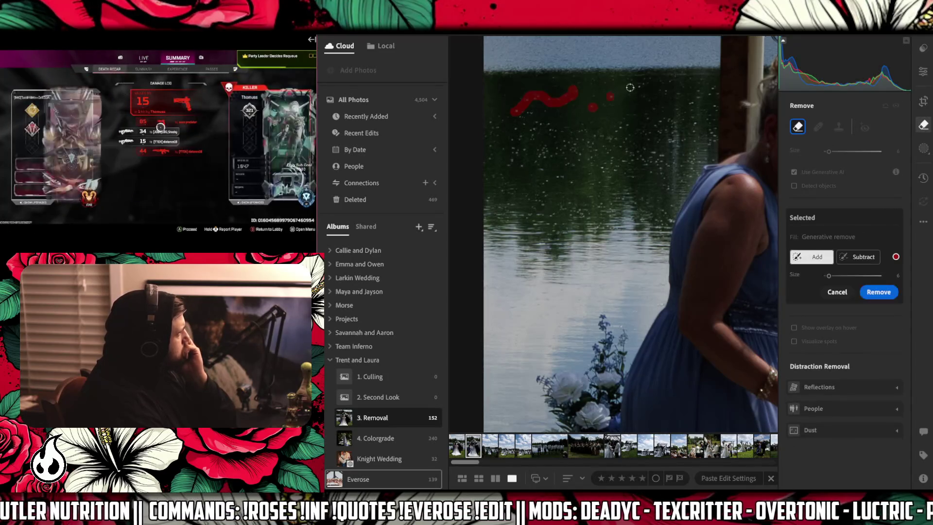
pyautogui.moveTo(697, 92)
pyautogui.mouseDown()
pyautogui.moveTo(709, 90)
pyautogui.moveTo(715, 139)
pyautogui.mouseUp()
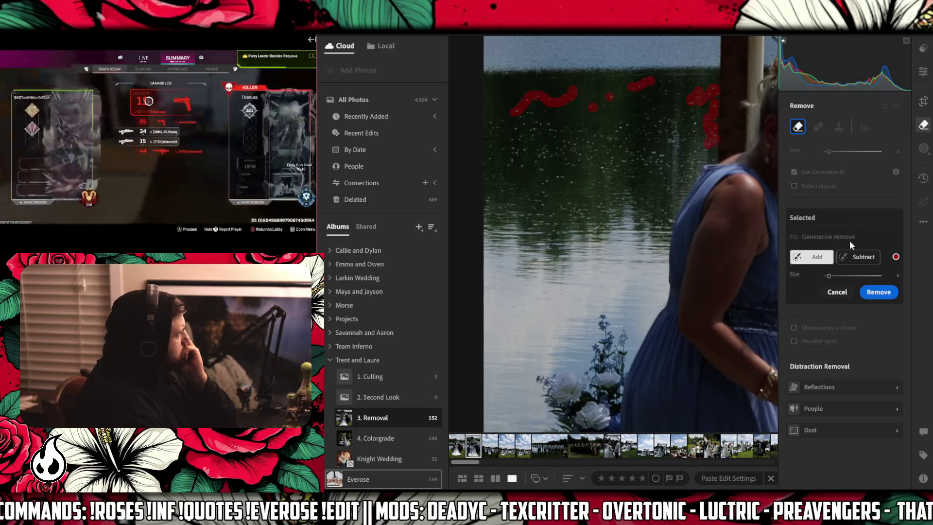
pyautogui.click(890, 294)
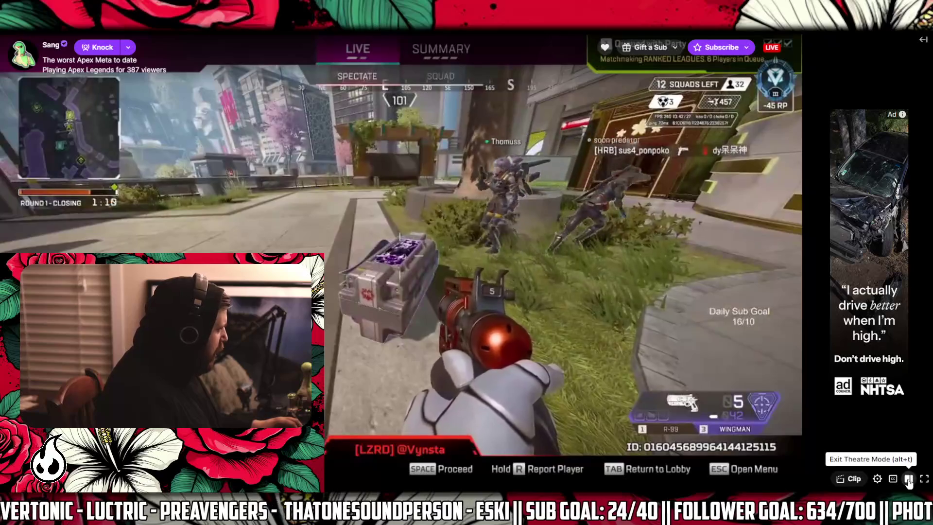
# Exit and re-enter Twitch theater mode, then mark a speck near the top of the water in Lightroom.
pyautogui.click(907, 478)
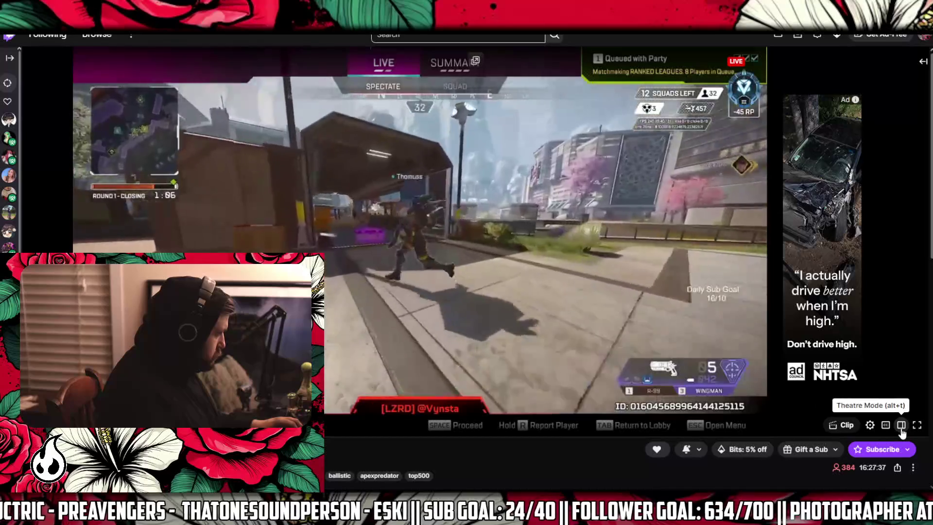
pyautogui.click(901, 424)
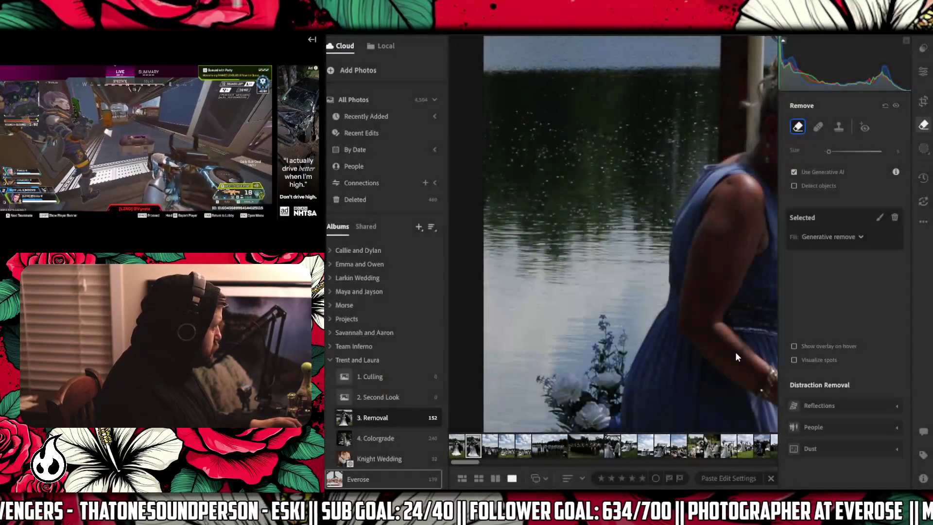
pyautogui.click(572, 88)
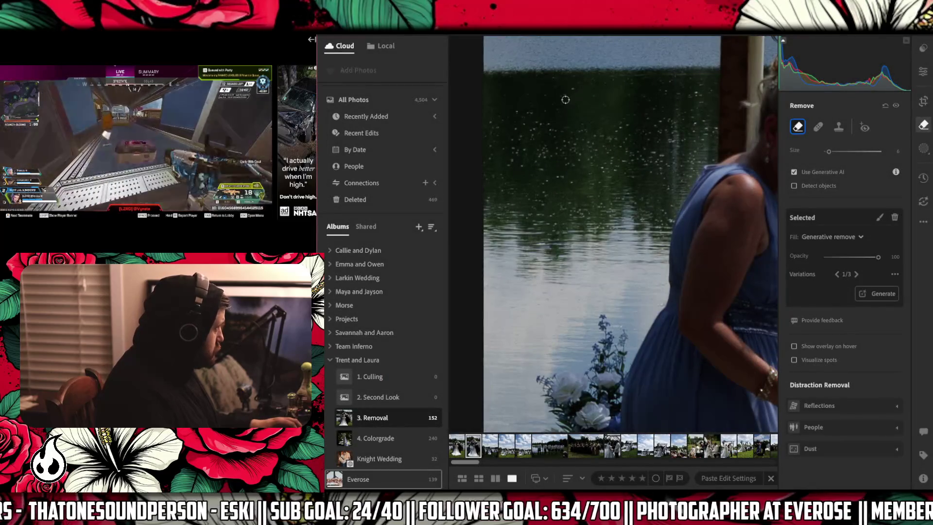
# Generatively remove two upper-left water specks, keep variation 2 of 3, and re-enable Show overlay on hover.
pyautogui.click(516, 112)
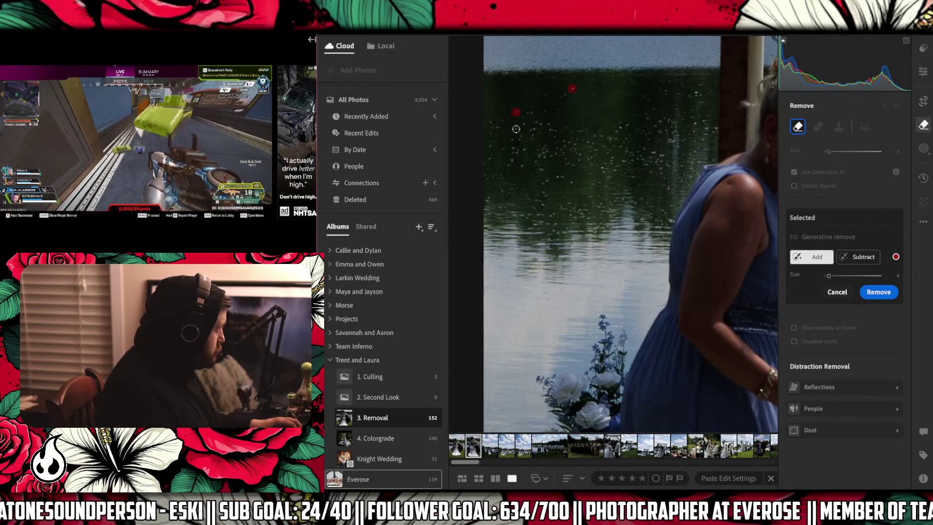
pyautogui.click(516, 128)
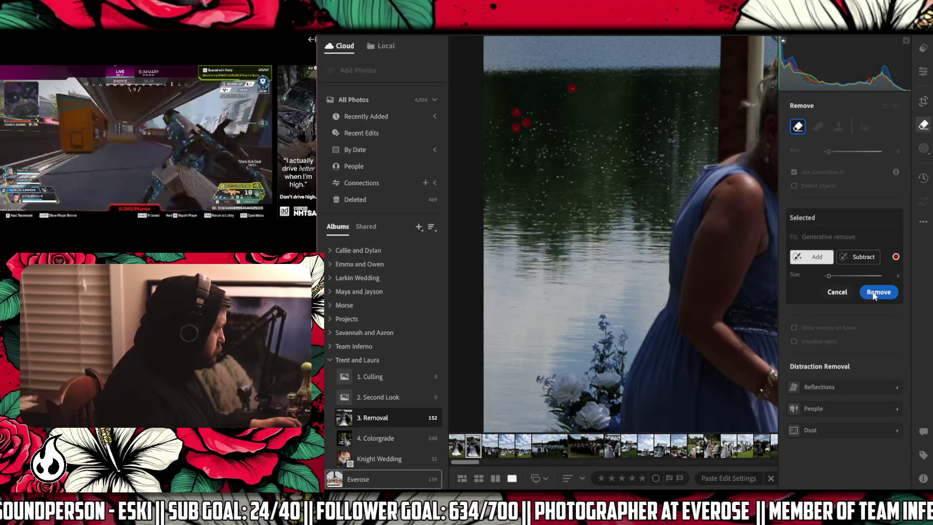
pyautogui.click(875, 292)
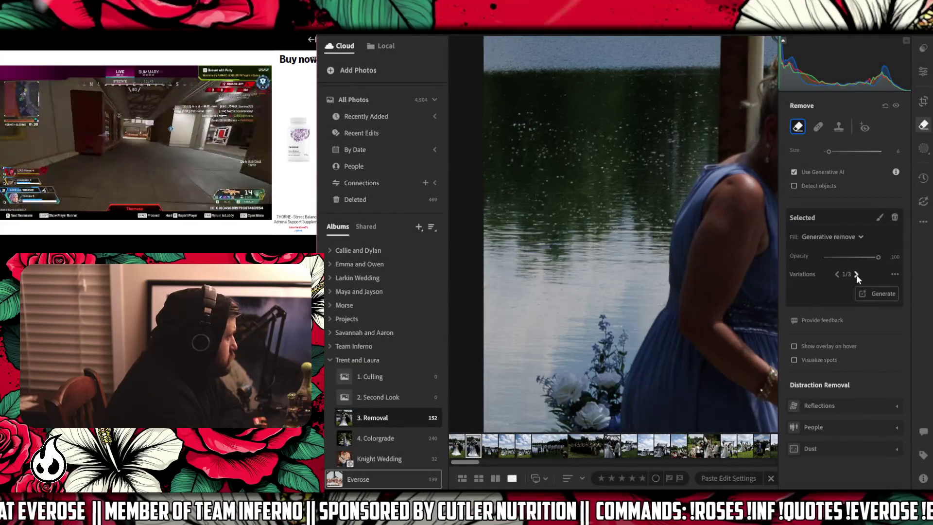
pyautogui.click(856, 275)
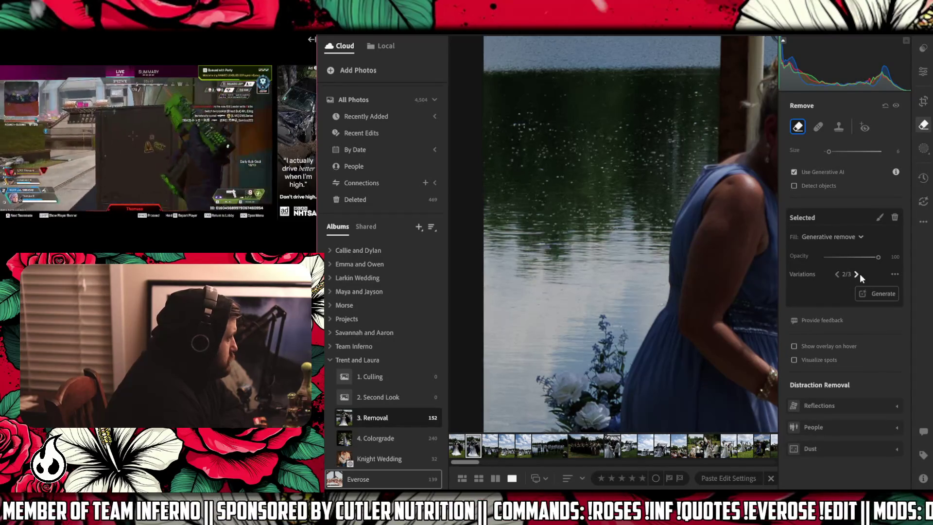
pyautogui.click(794, 346)
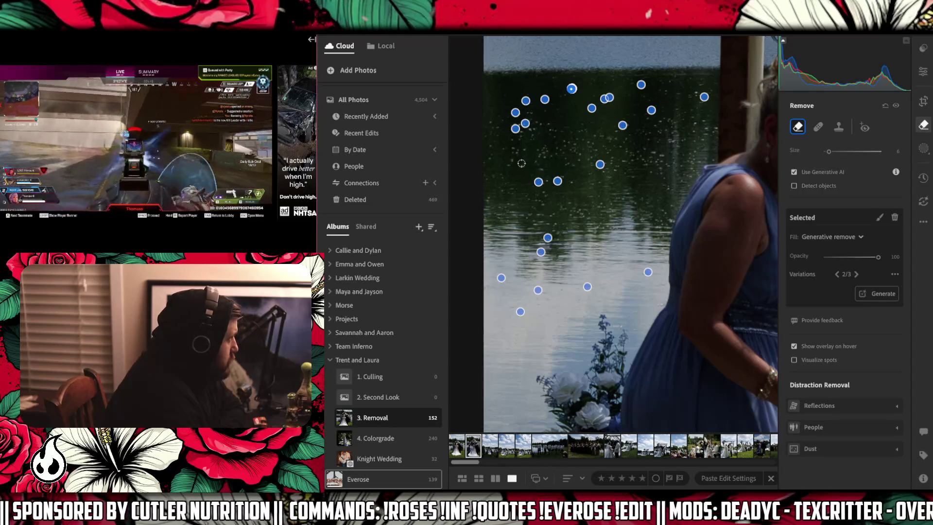
# Remove the speck on the water's left side, take variation 3 of 3, then open the next wide ceremony photo.
pyautogui.press('space')
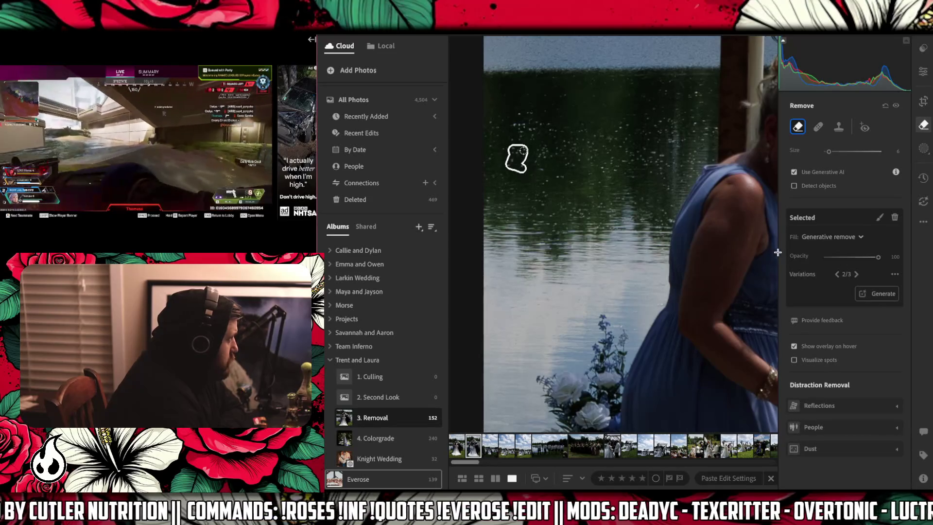
pyautogui.click(870, 295)
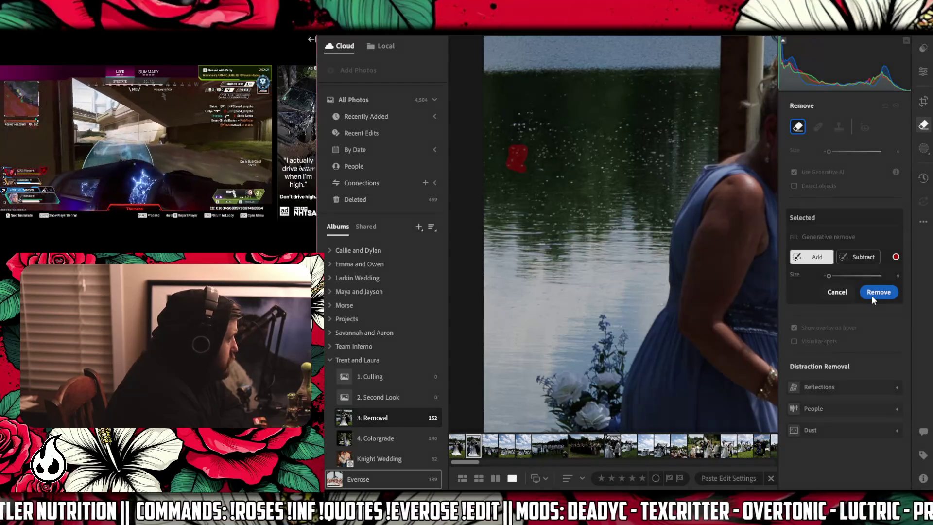
pyautogui.click(871, 295)
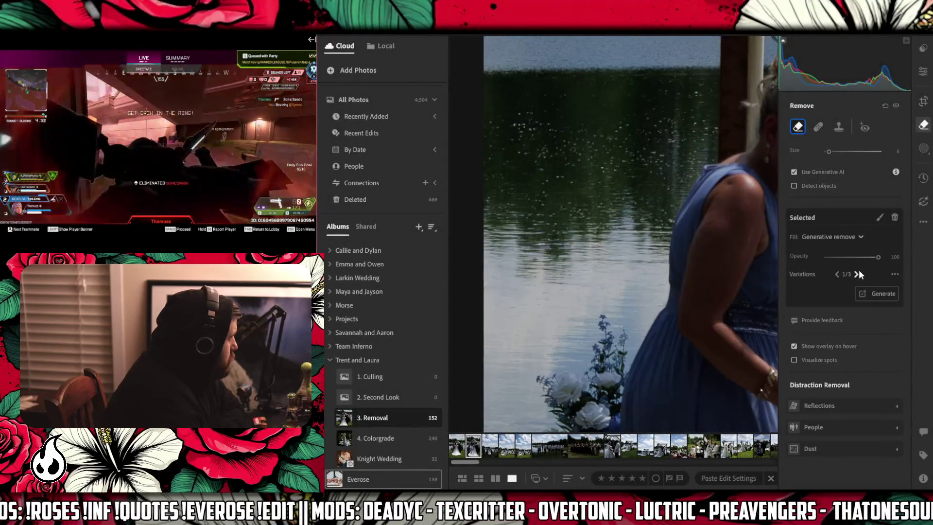
pyautogui.click(855, 273)
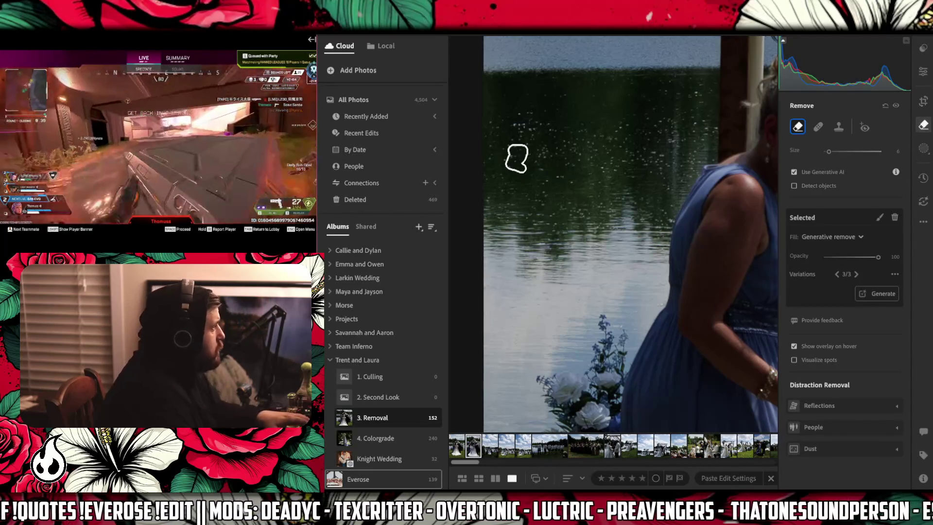
pyautogui.click(680, 156)
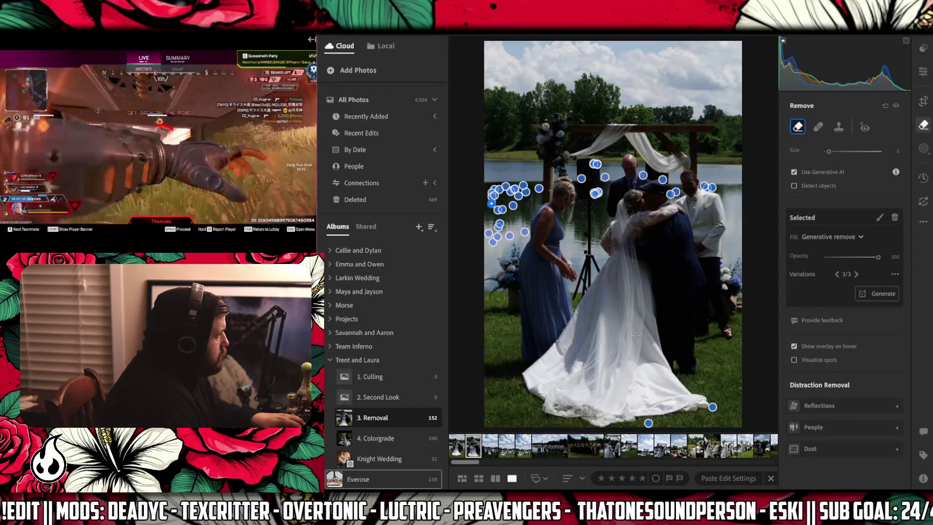
pyautogui.click(489, 445)
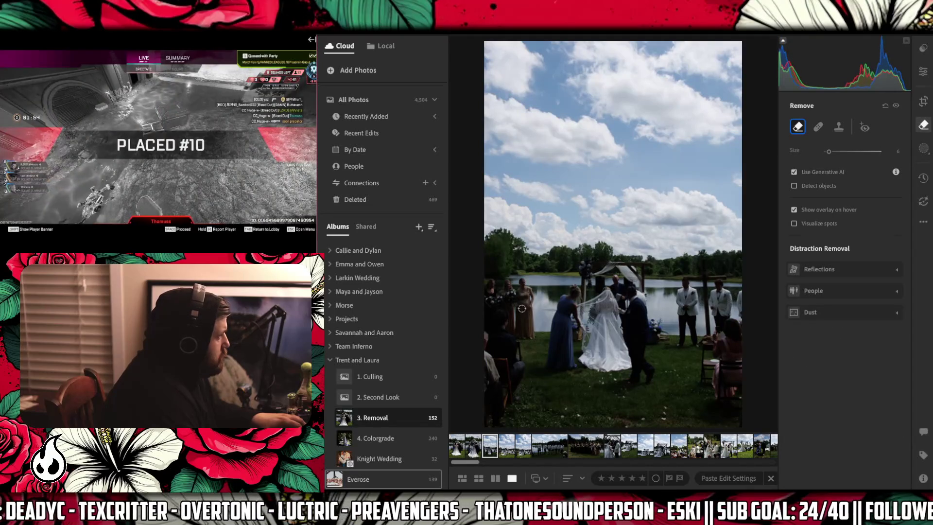
# Brush out the groomsman at the photo's edge and choose generated variation 2 of 3.
pyautogui.click(505, 292)
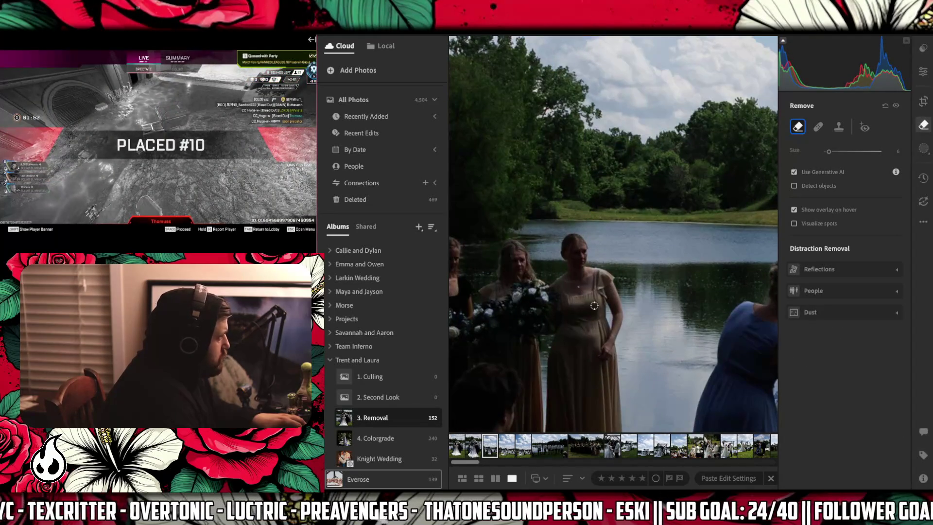
pyautogui.moveTo(661, 309)
pyautogui.mouseDown()
pyautogui.moveTo(573, 301)
pyautogui.moveTo(685, 290)
pyautogui.moveTo(477, 252)
pyautogui.mouseUp()
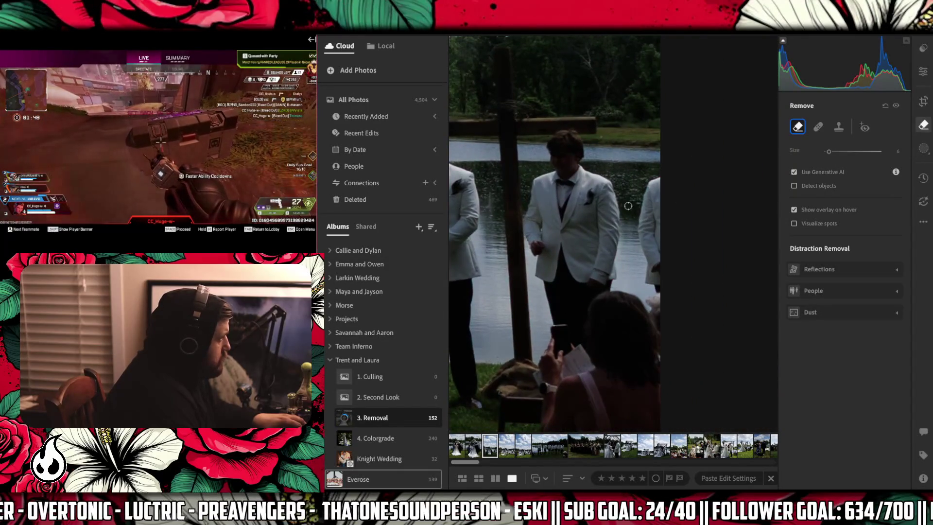
pyautogui.moveTo(639, 204)
pyautogui.mouseDown()
pyautogui.moveTo(649, 178)
pyautogui.moveTo(623, 188)
pyautogui.moveTo(634, 203)
pyautogui.mouseUp()
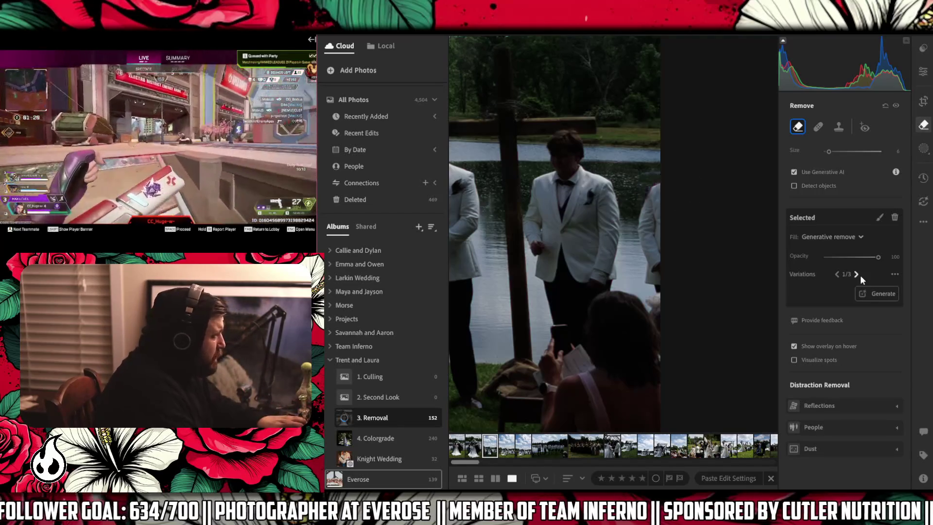
pyautogui.click(855, 274)
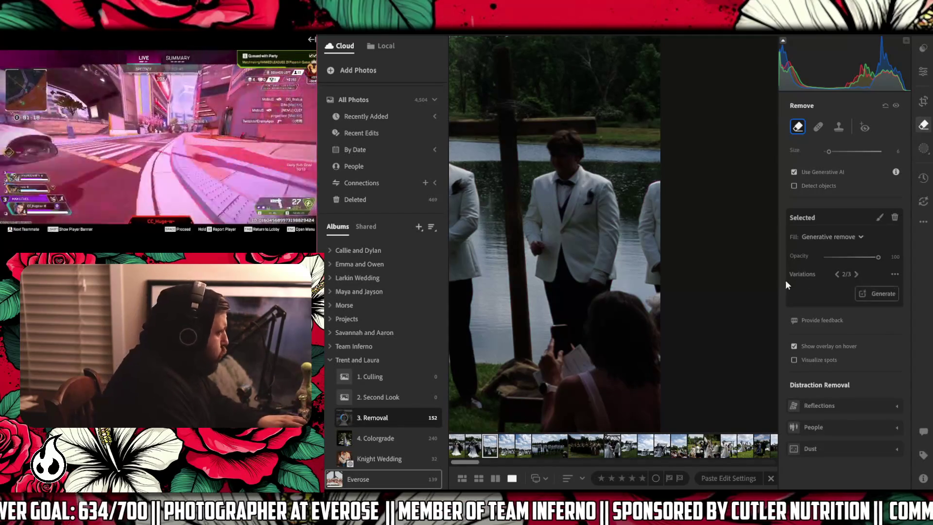
pyautogui.click(632, 199)
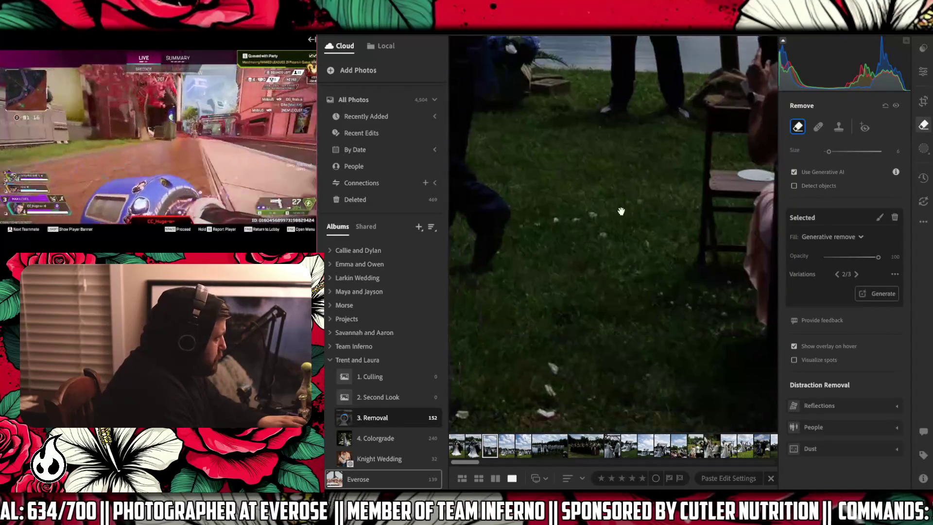
# Enlarge the Remove brush and mark five white petals in the grass.
pyautogui.press(']')
pyautogui.press(']')
pyautogui.press(']')
pyautogui.click(592, 214)
pyautogui.click(639, 200)
pyautogui.click(646, 243)
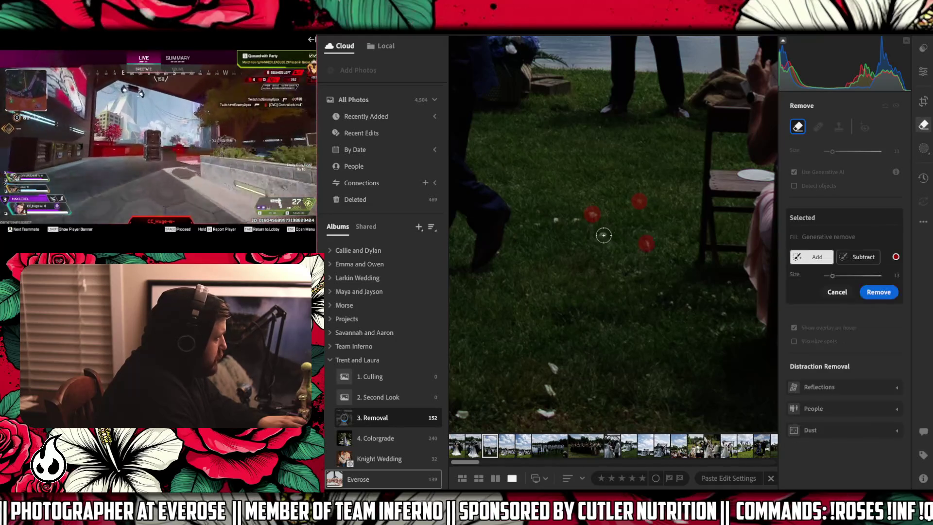
pyautogui.click(575, 220)
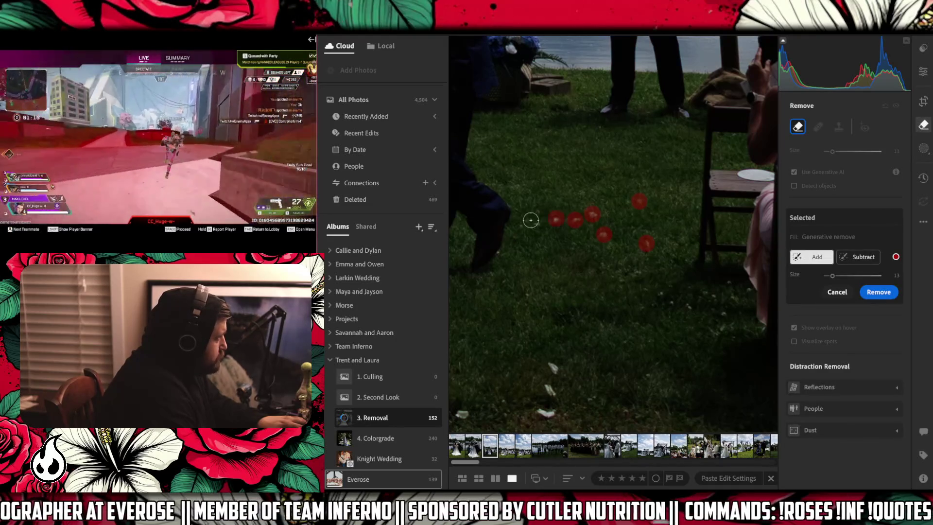
pyautogui.click(527, 224)
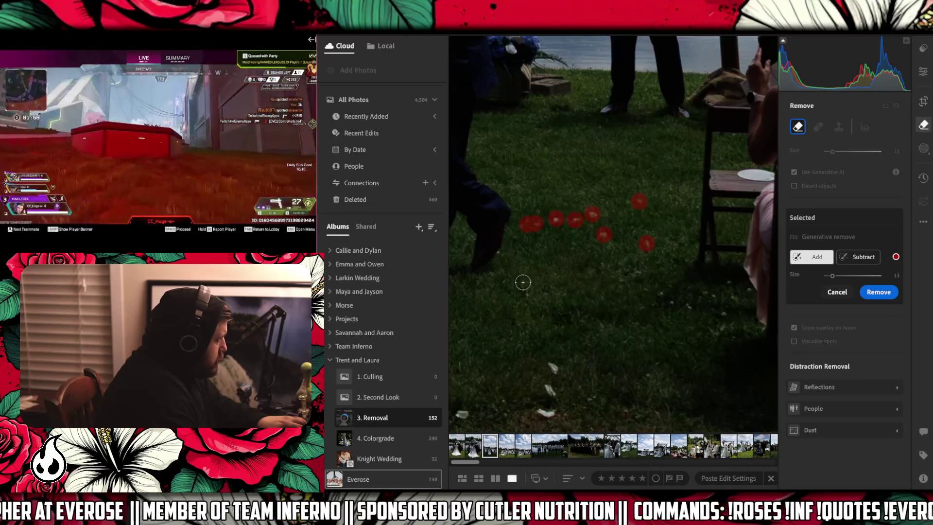
# Mark petals in the lower grass and near the bottom-left edge.
pyautogui.moveTo(573, 355); pyautogui.dragTo(635, 175)
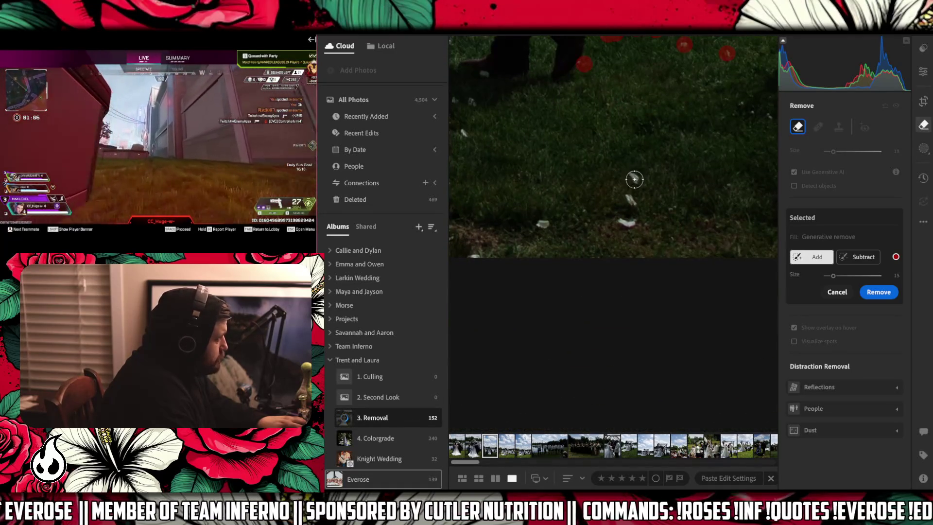
pyautogui.click(628, 227)
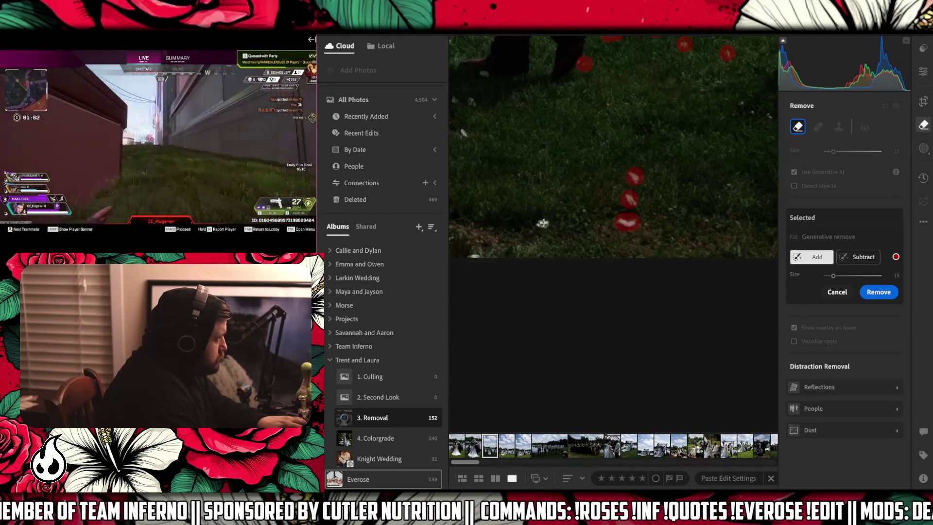
pyautogui.moveTo(501, 217); pyautogui.dragTo(596, 215)
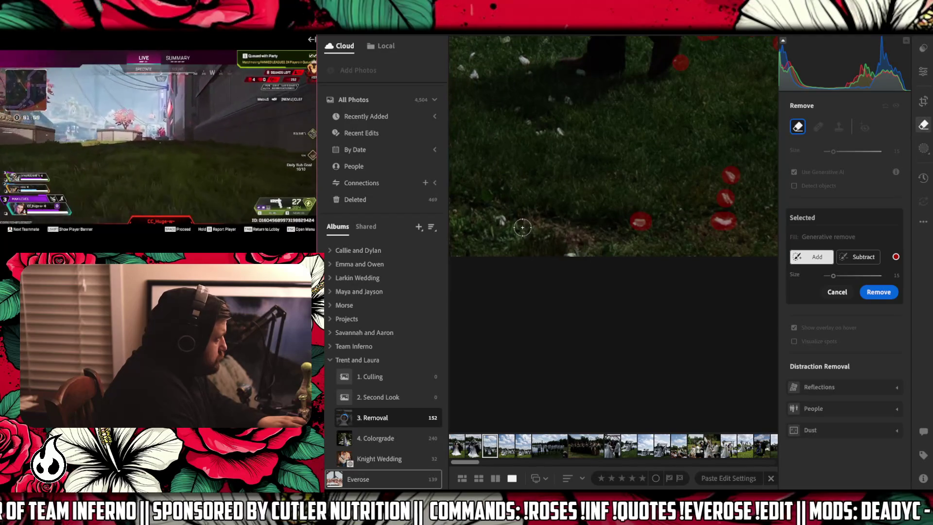
pyautogui.click(503, 220)
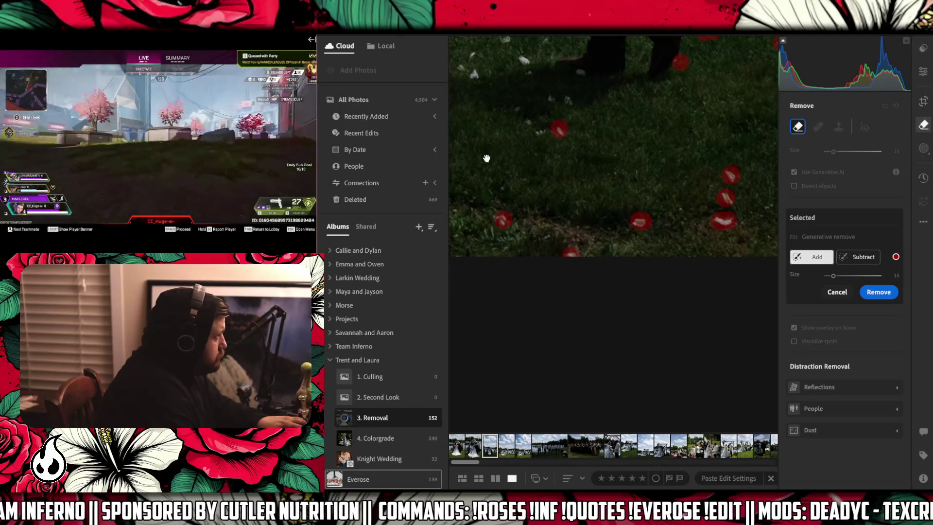
# Mark six scattered petals across the upper grass toward the top right.
pyautogui.moveTo(486, 158); pyautogui.dragTo(710, 189)
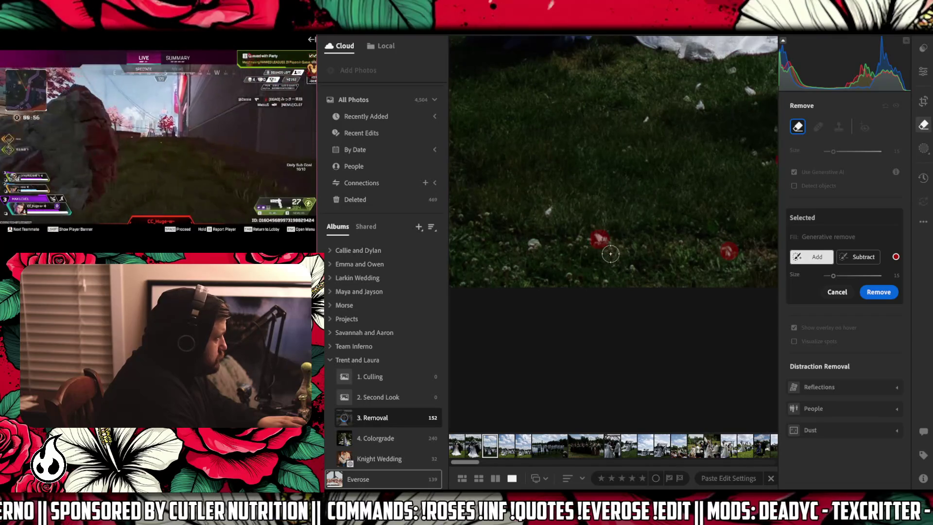
pyautogui.click(534, 244)
pyautogui.click(550, 209)
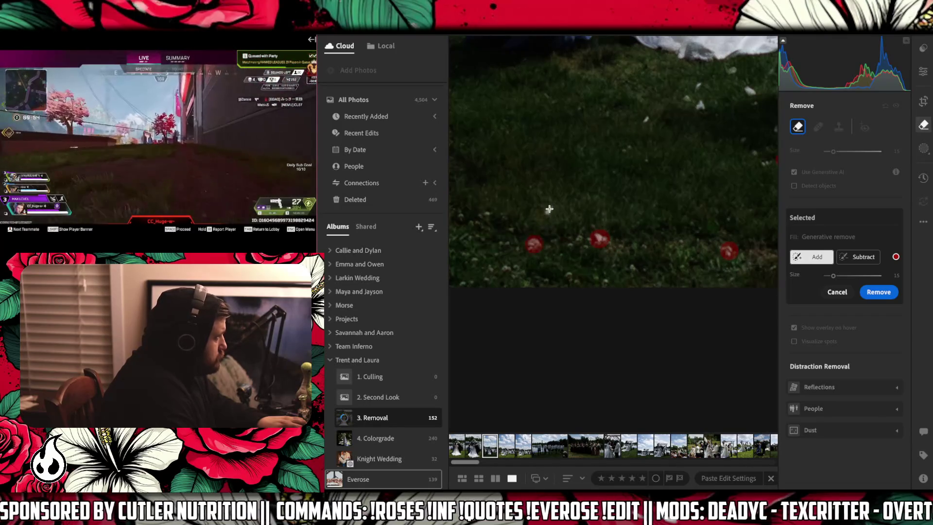
pyautogui.click(647, 118)
pyautogui.click(698, 106)
pyautogui.click(698, 87)
pyautogui.click(751, 93)
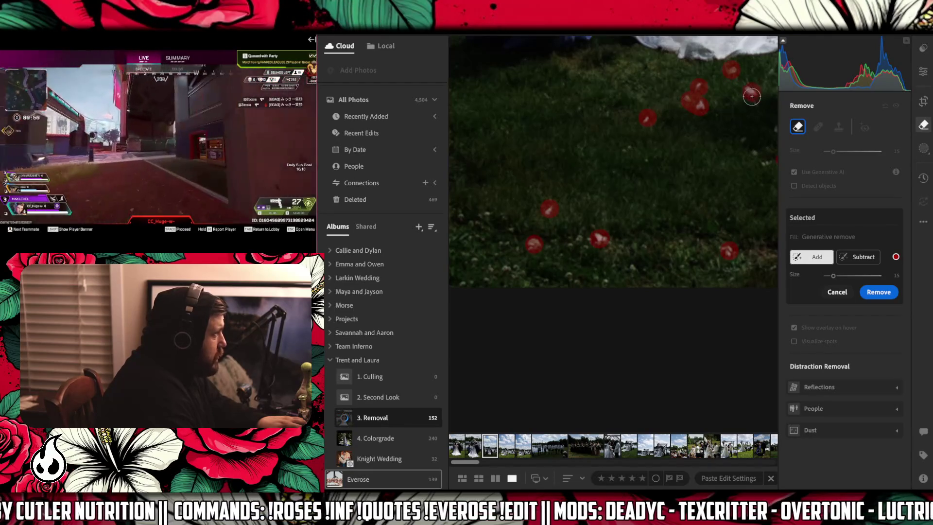
# Mark the petals and small cluster by the groom's feet.
pyautogui.moveTo(757, 109)
pyautogui.mouseDown()
pyautogui.moveTo(525, 145)
pyautogui.moveTo(515, 170)
pyautogui.mouseUp()
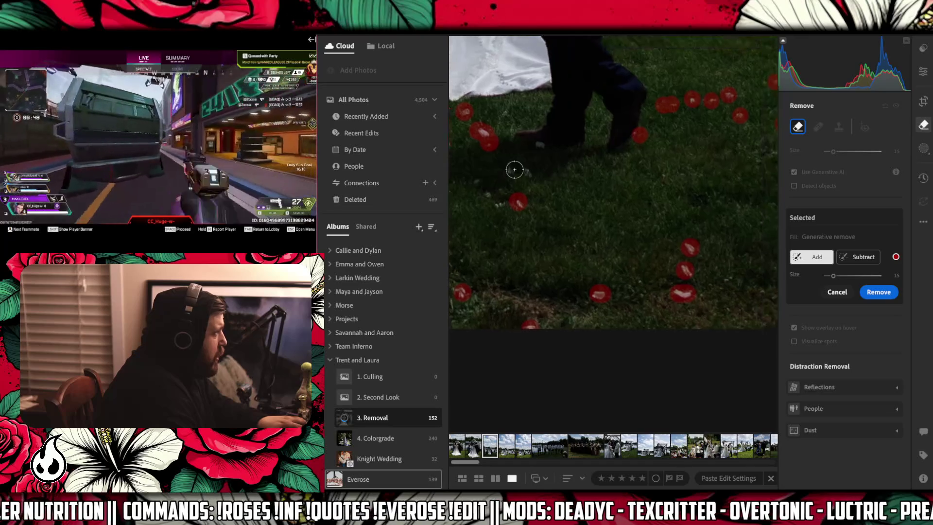
pyautogui.click(508, 170)
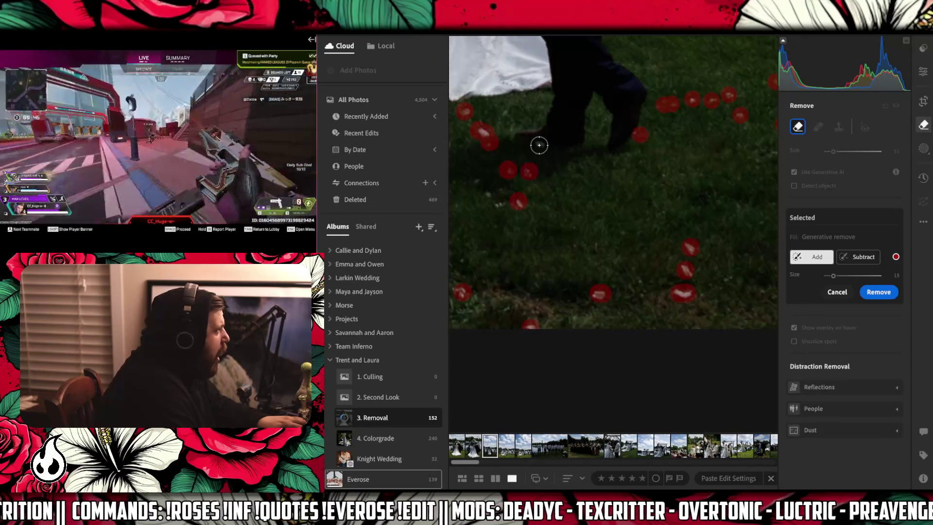
pyautogui.click(539, 145)
pyautogui.moveTo(479, 187); pyautogui.dragTo(485, 195)
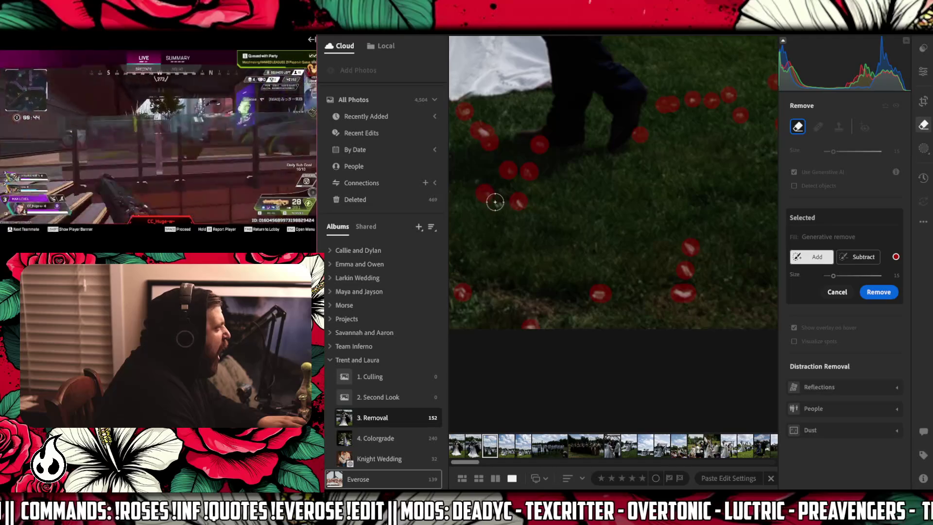
# Mark the petals and clump along the grass's lower edge below the wedding dress.
pyautogui.moveTo(606, 180)
pyautogui.mouseDown()
pyautogui.moveTo(681, 208)
pyautogui.moveTo(729, 253)
pyautogui.mouseUp()
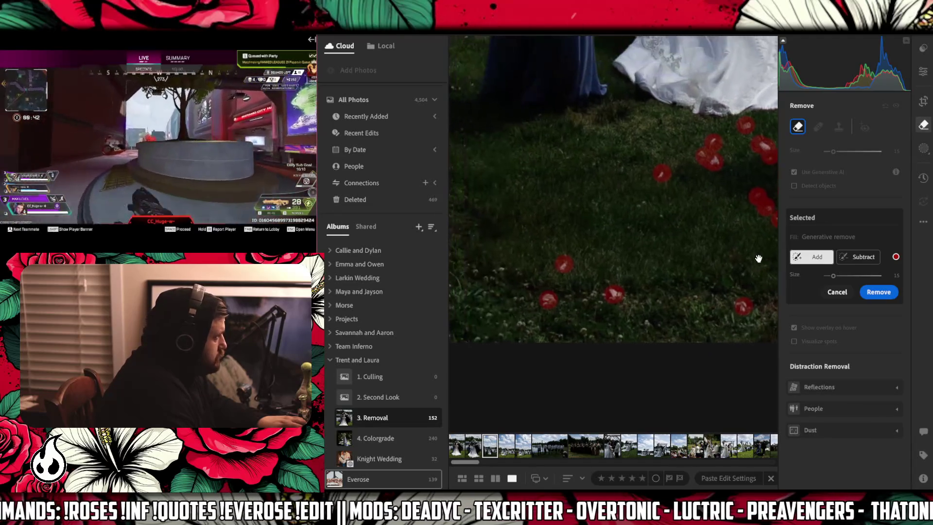
pyautogui.click(620, 334)
pyautogui.click(584, 330)
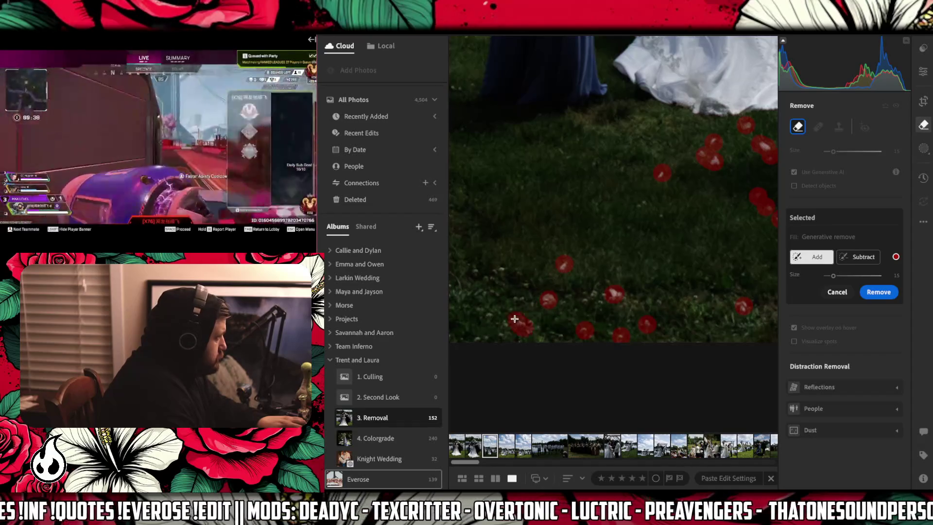
pyautogui.moveTo(523, 288)
pyautogui.mouseDown()
pyautogui.moveTo(487, 275)
pyautogui.moveTo(476, 324)
pyautogui.moveTo(487, 315)
pyautogui.moveTo(502, 327)
pyautogui.moveTo(488, 320)
pyautogui.mouseUp()
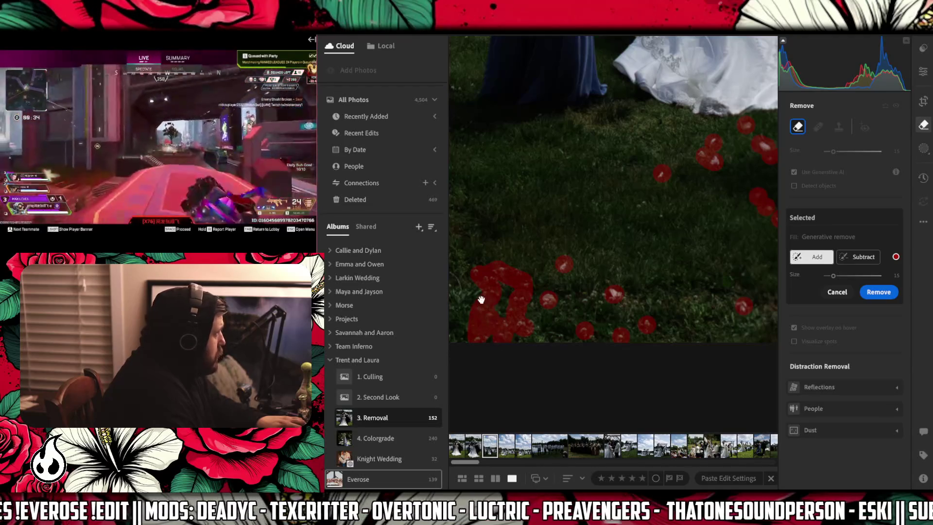
# Mark a petal and water speck beside the bridesmaid, shrink the brush, and apply generative removal.
pyautogui.moveTo(460, 257)
pyautogui.mouseDown()
pyautogui.moveTo(603, 277)
pyautogui.moveTo(651, 257)
pyautogui.moveTo(563, 338)
pyautogui.mouseUp()
pyautogui.scroll(3, 531, 277)
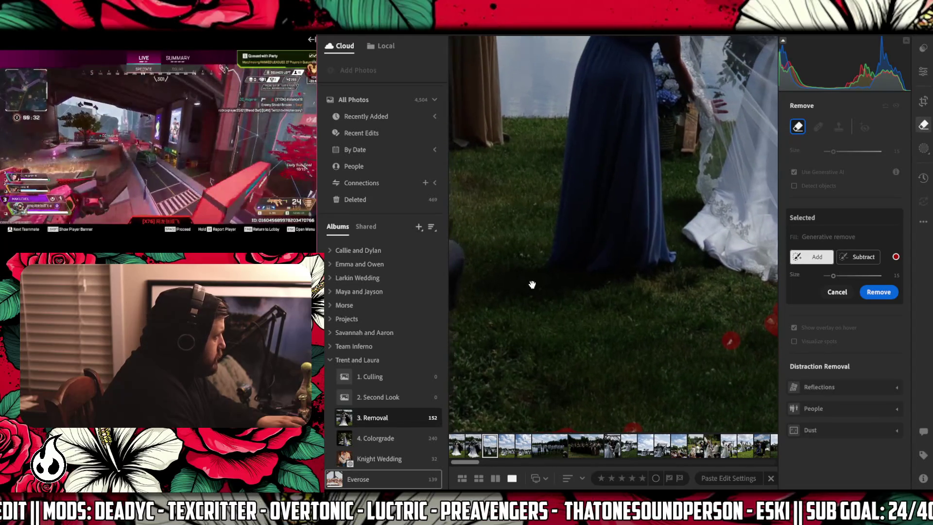
pyautogui.click(570, 252)
pyautogui.scroll(5, 620, 255)
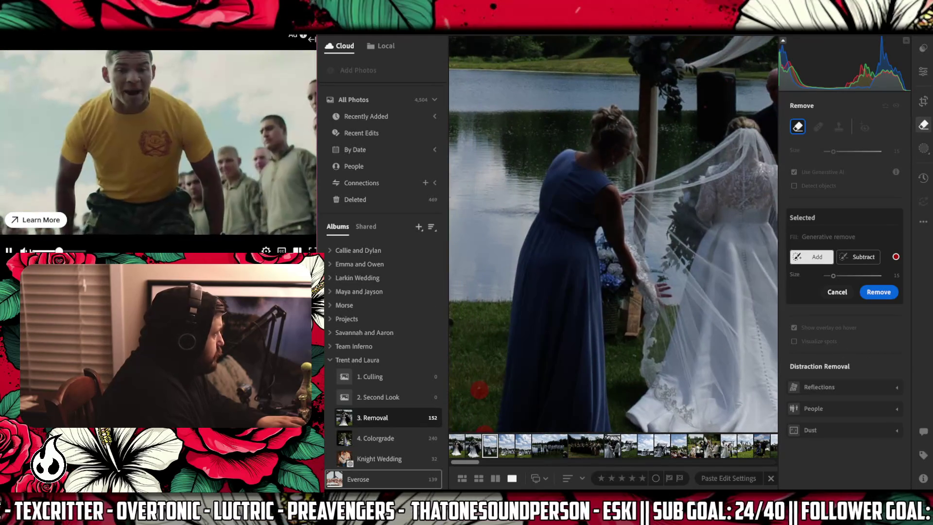
pyautogui.moveTo(607, 516)
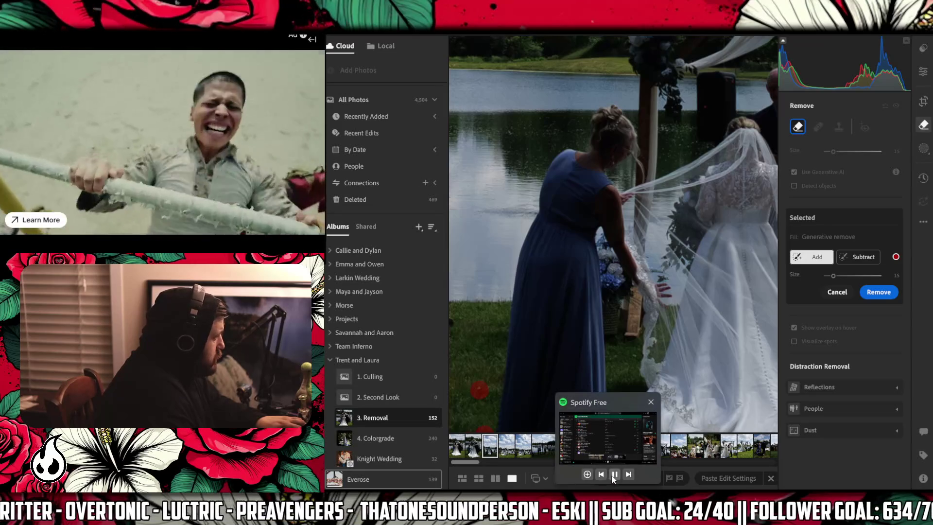
pyautogui.moveTo(481, 211); pyautogui.dragTo(539, 210)
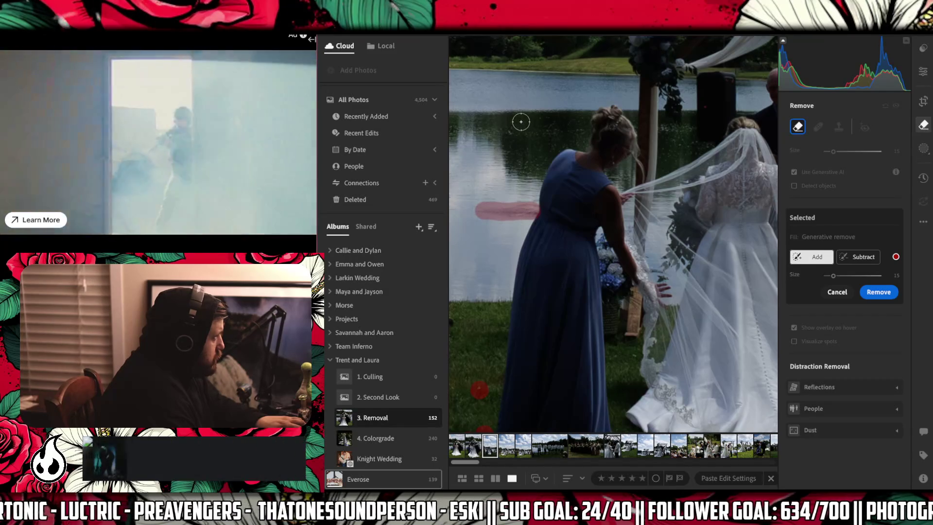
pyautogui.press('[')
pyautogui.press('[')
pyautogui.click(863, 294)
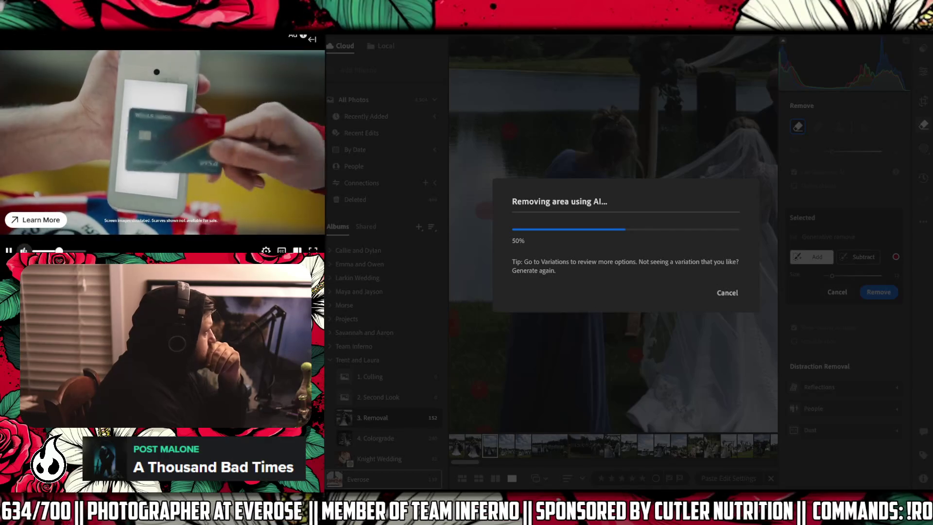
# Wait while generative removal of the marked petals processes to 50% complete.
pyautogui.moveTo(585, 490)
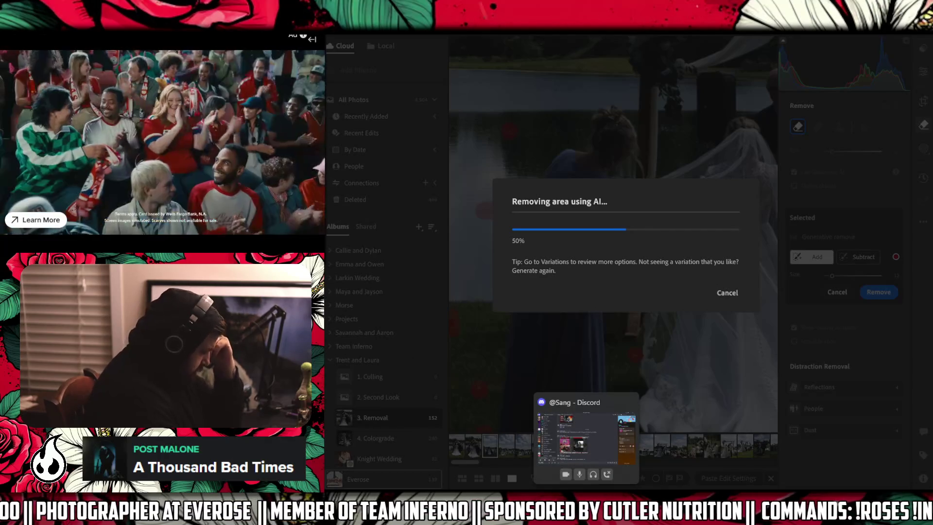
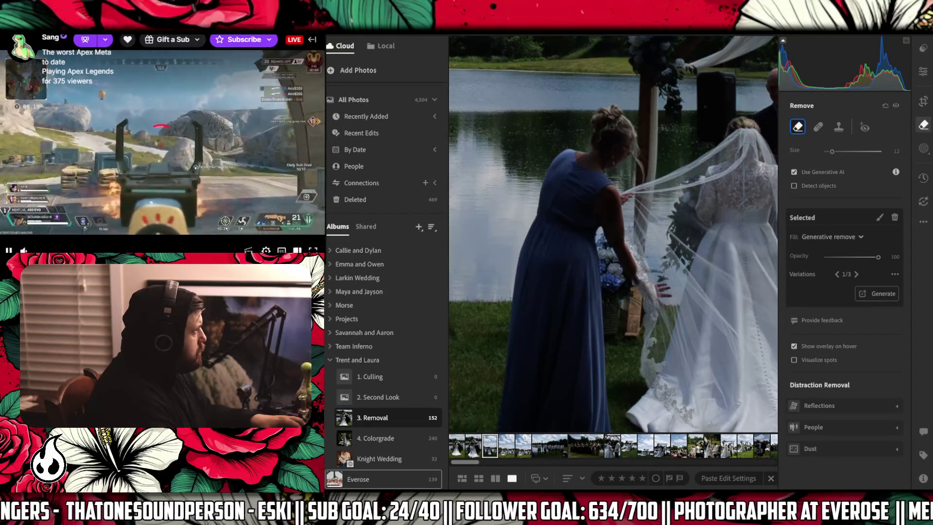
# Zoom into the arch and generatively remove the black speaker behind the couple.
pyautogui.press('z')
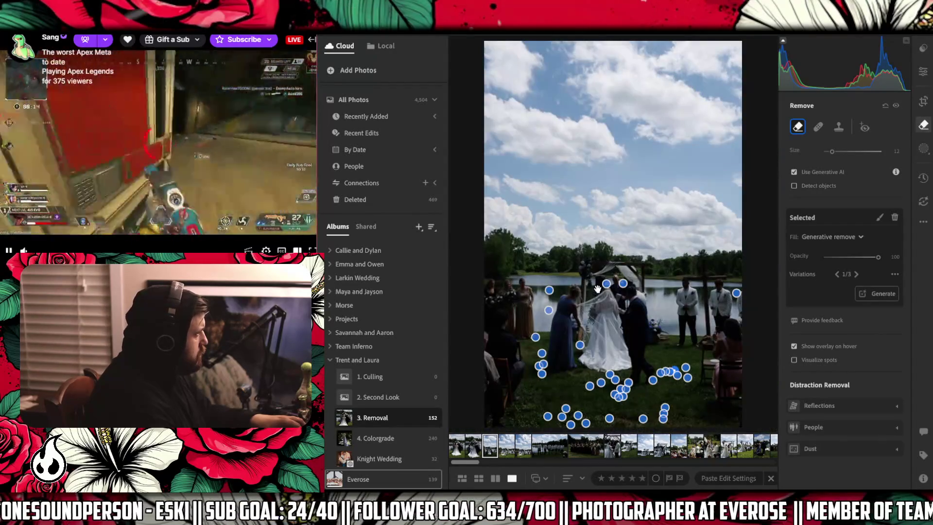
pyautogui.press('z')
pyautogui.moveTo(547, 374); pyautogui.dragTo(649, 132)
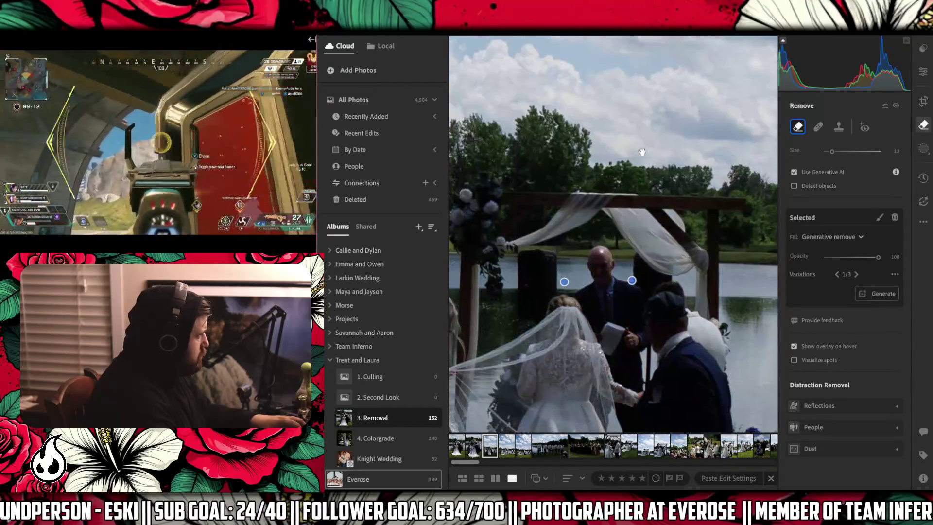
pyautogui.click(529, 284)
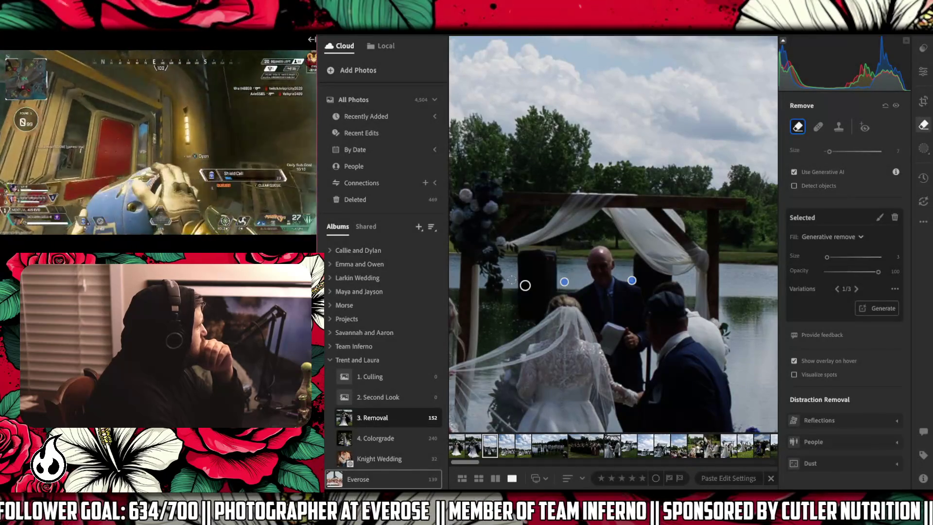
pyautogui.press('[')
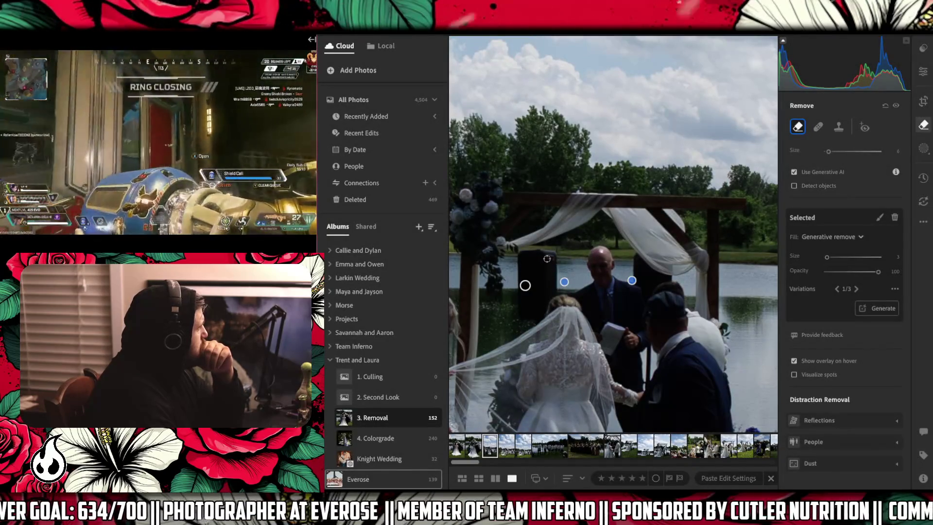
# Generatively remove the leftover patch at the top of the speaker.
pyautogui.click(547, 259)
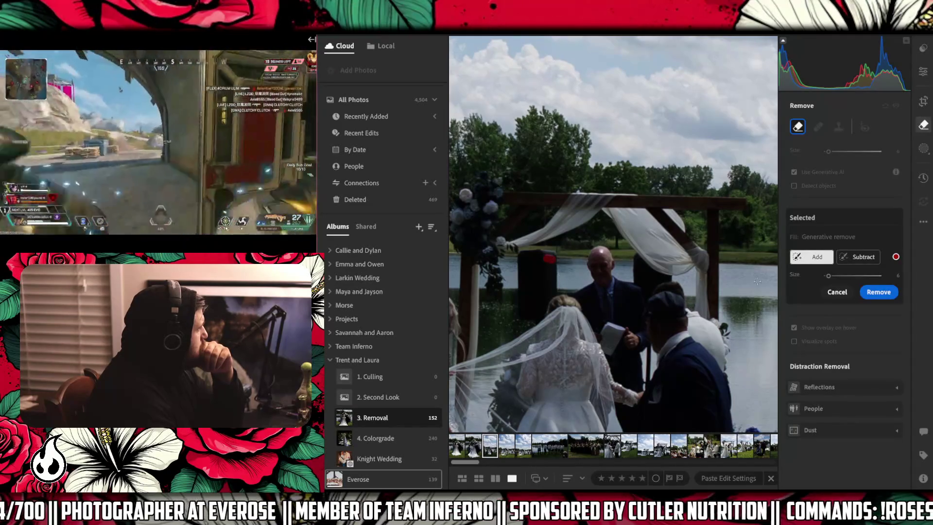
pyautogui.click(874, 292)
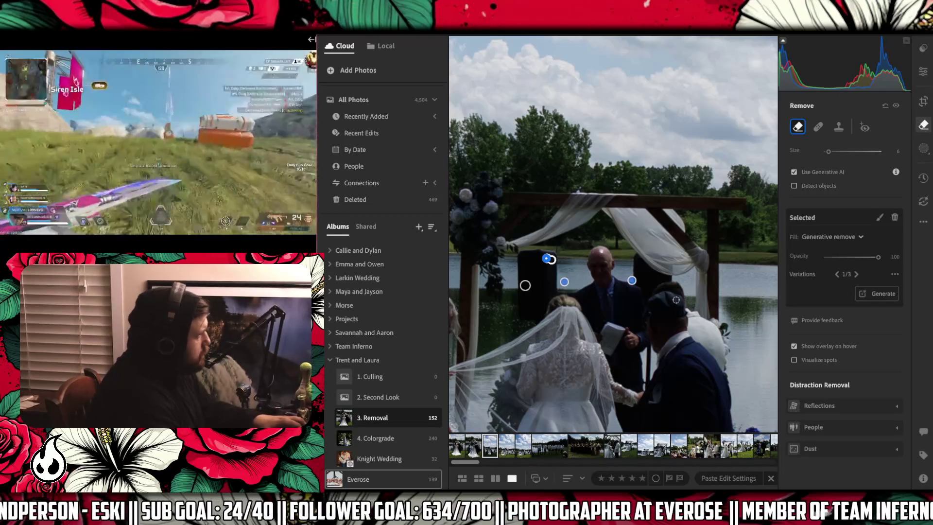
pyautogui.moveTo(584, 302)
pyautogui.mouseDown()
pyautogui.moveTo(613, 301)
pyautogui.moveTo(624, 286)
pyautogui.moveTo(612, 292)
pyautogui.moveTo(520, 111)
pyautogui.mouseUp()
# Recheck the removed spots across the photo, fit it to view, and open the next ceremony photo.
pyautogui.moveTo(777, 258)
pyautogui.mouseDown()
pyautogui.moveTo(632, 282)
pyautogui.moveTo(464, 331)
pyautogui.moveTo(646, 337)
pyautogui.moveTo(794, 325)
pyautogui.mouseUp()
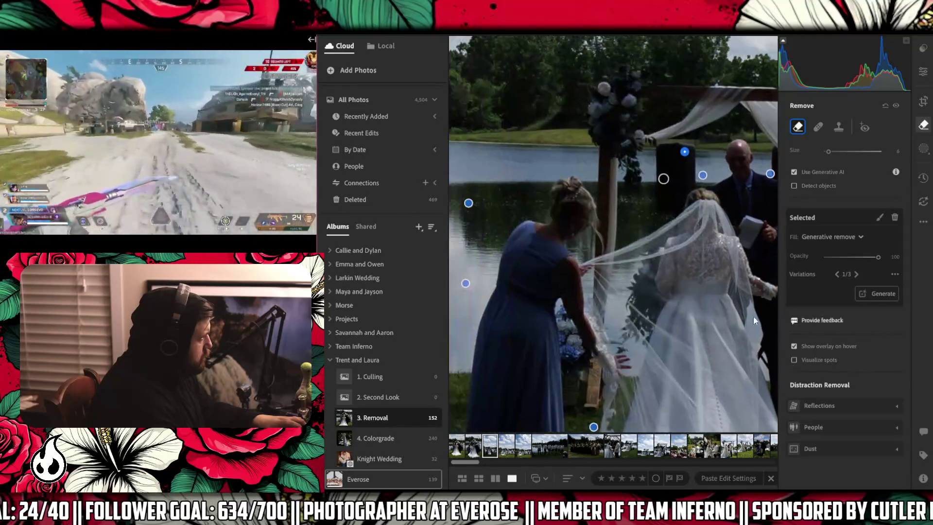
pyautogui.moveTo(603, 299); pyautogui.dragTo(574, 320)
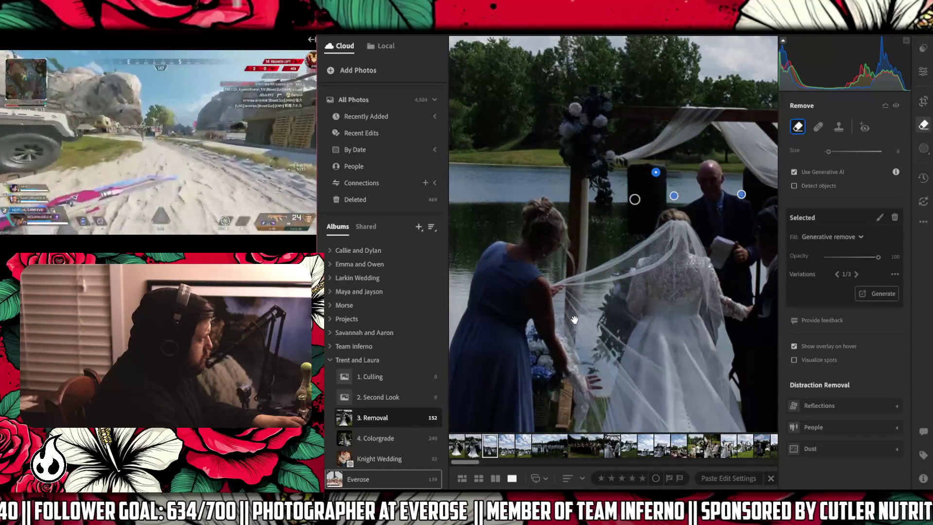
pyautogui.press('z')
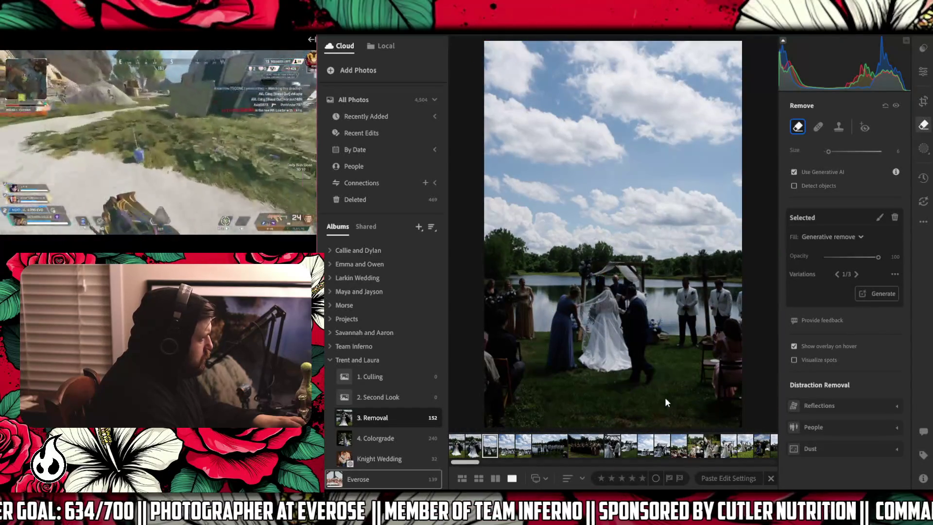
pyautogui.click(507, 452)
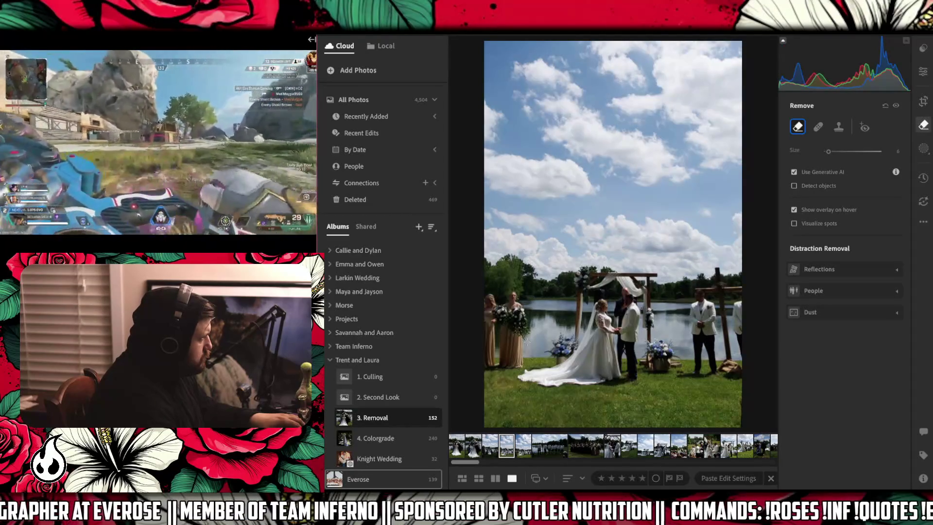
# Zoom in on the couple under the arch and generatively remove the speaker behind the bride.
pyautogui.click(526, 314)
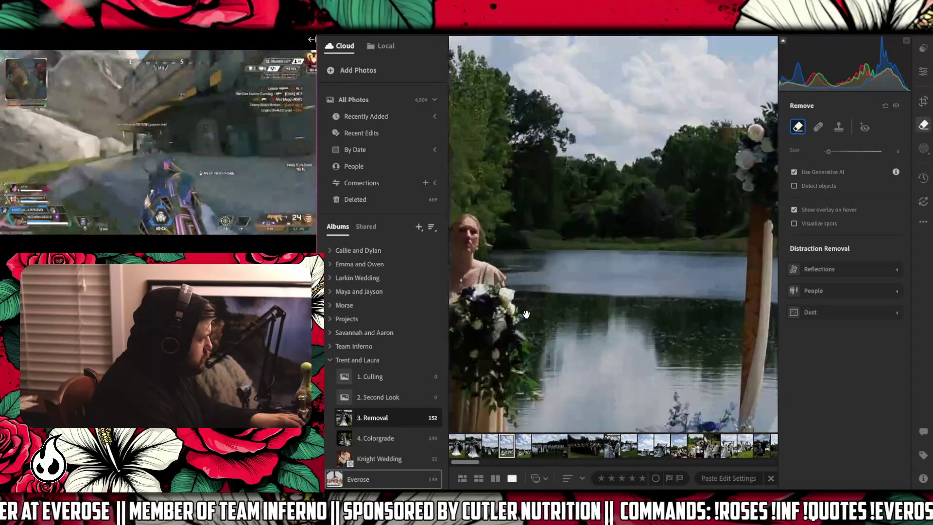
pyautogui.click(653, 352)
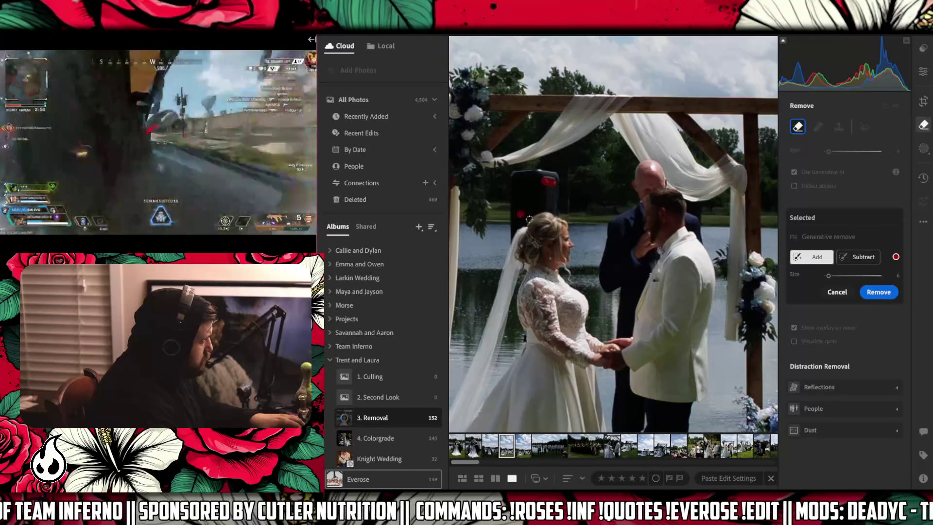
pyautogui.click(875, 293)
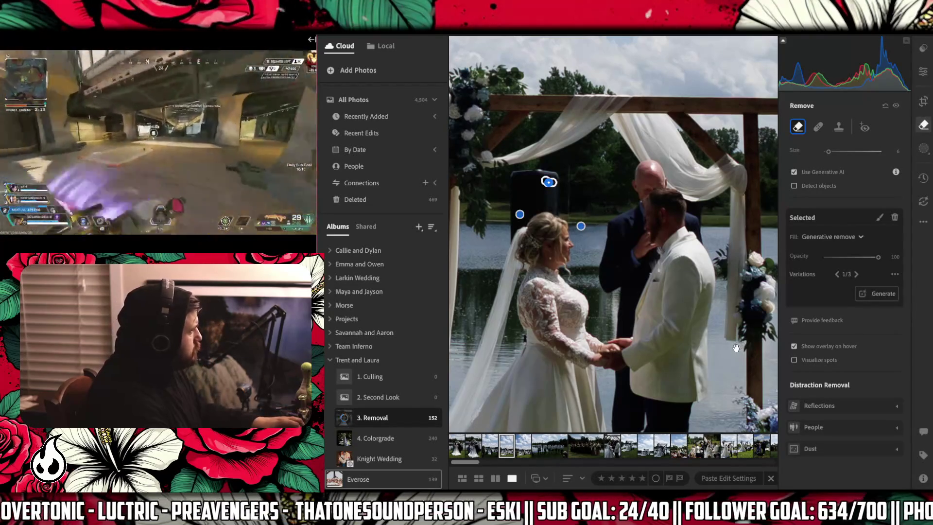
pyautogui.press('Right')
# Mark distractions beside the groom, near his sleeve, and two spots on the lake for removal.
pyautogui.click(527, 299)
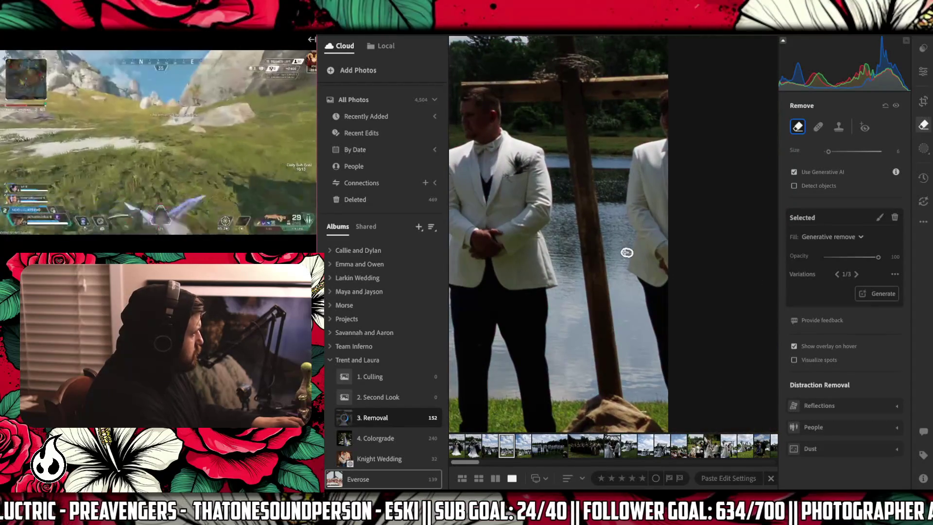
pyautogui.click(572, 251)
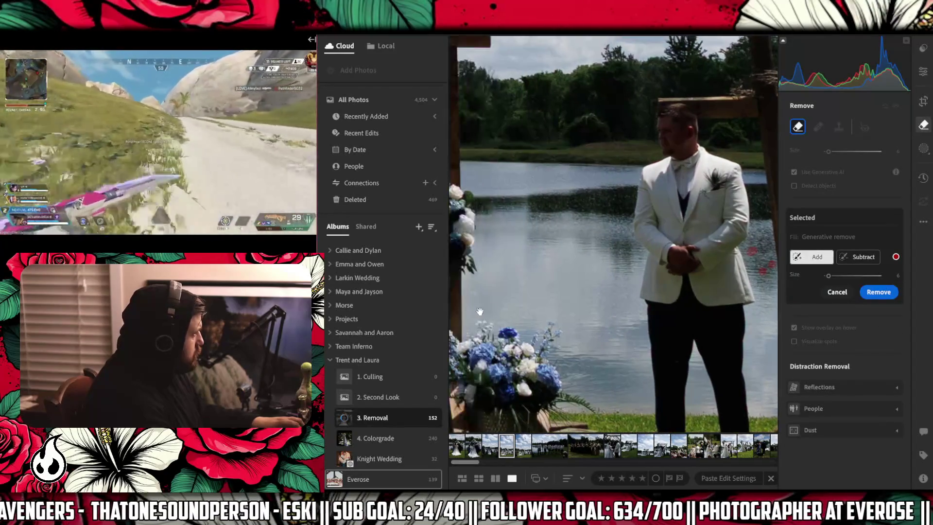
pyautogui.moveTo(470, 292)
pyautogui.mouseDown()
pyautogui.moveTo(672, 335)
pyautogui.moveTo(749, 335)
pyautogui.moveTo(571, 329)
pyautogui.mouseUp()
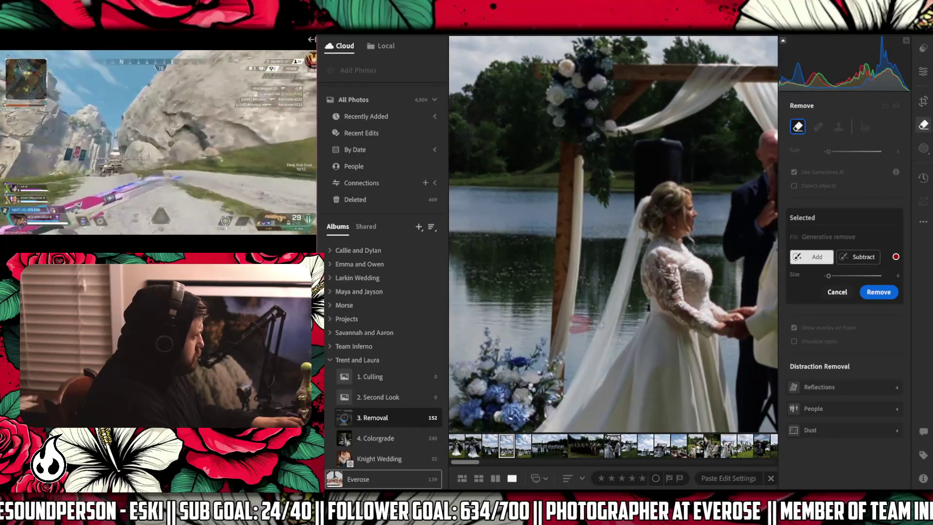
pyautogui.click(629, 307)
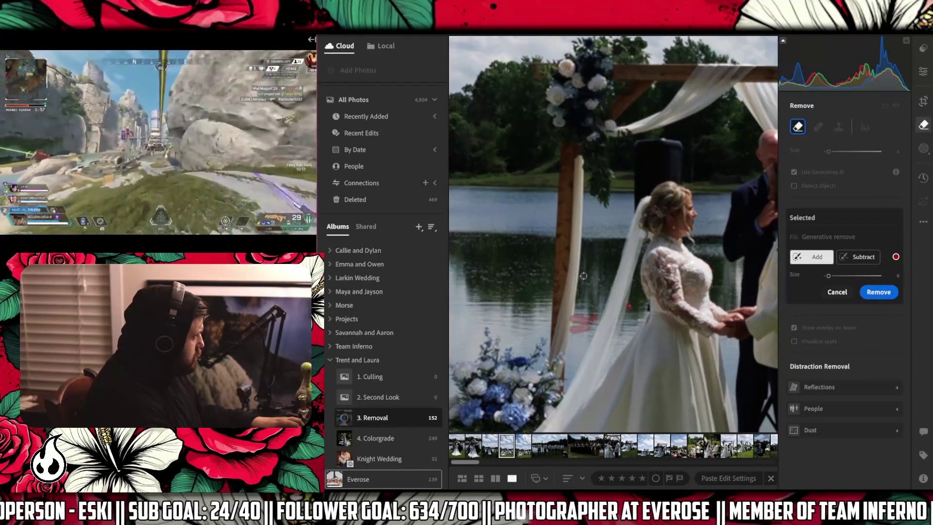
pyautogui.moveTo(500, 279); pyautogui.dragTo(646, 236)
pyautogui.click(554, 316)
pyautogui.click(525, 315)
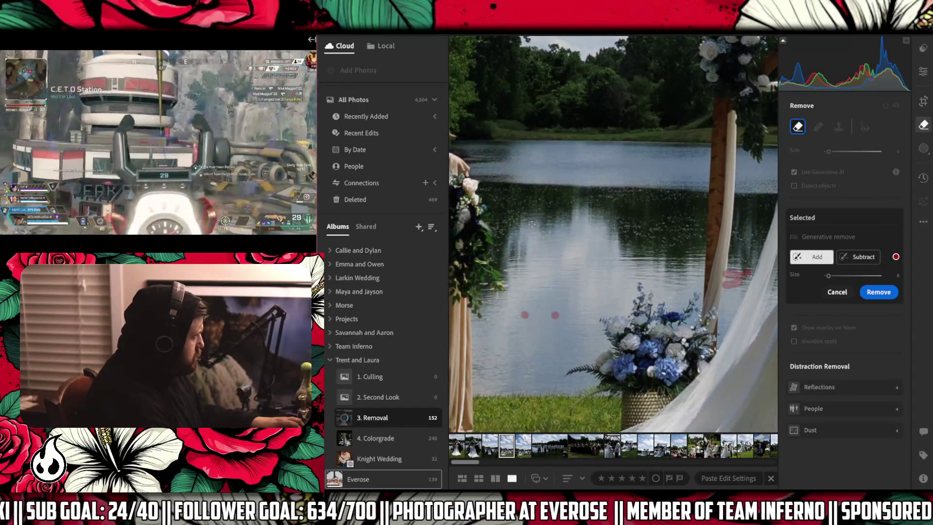
# Paint over the distraction beside the left bridesmaid's dress and run Generative Remove.
pyautogui.press('z')
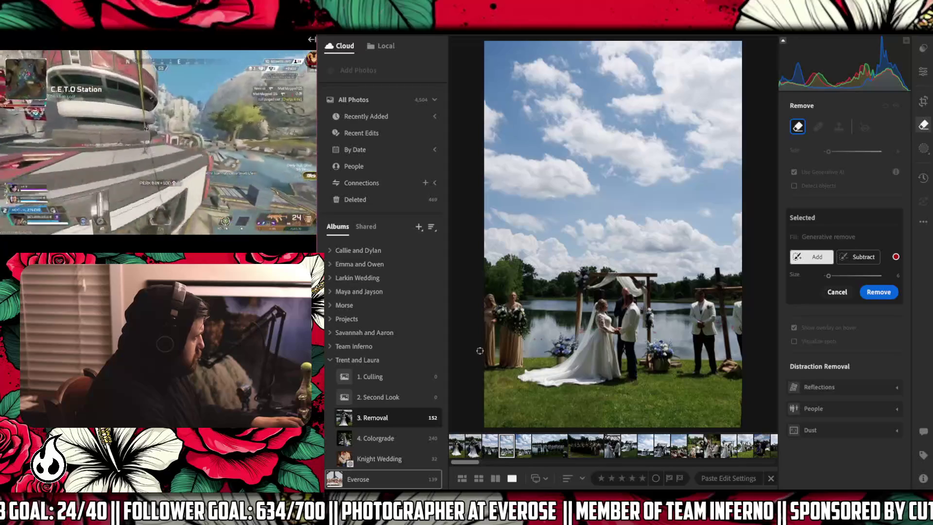
pyautogui.click(489, 334)
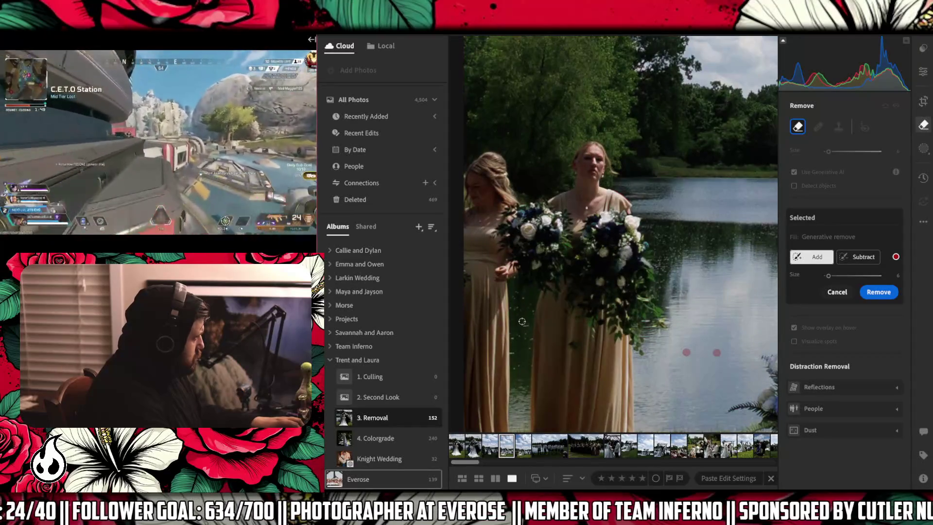
pyautogui.moveTo(522, 321); pyautogui.dragTo(515, 339)
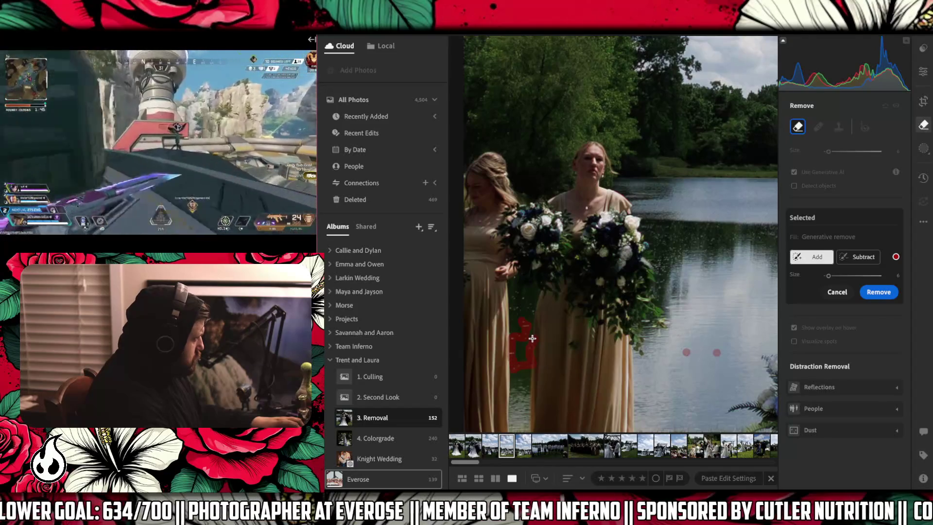
pyautogui.moveTo(533, 315)
pyautogui.mouseDown()
pyautogui.moveTo(515, 294)
pyautogui.moveTo(516, 310)
pyautogui.mouseUp()
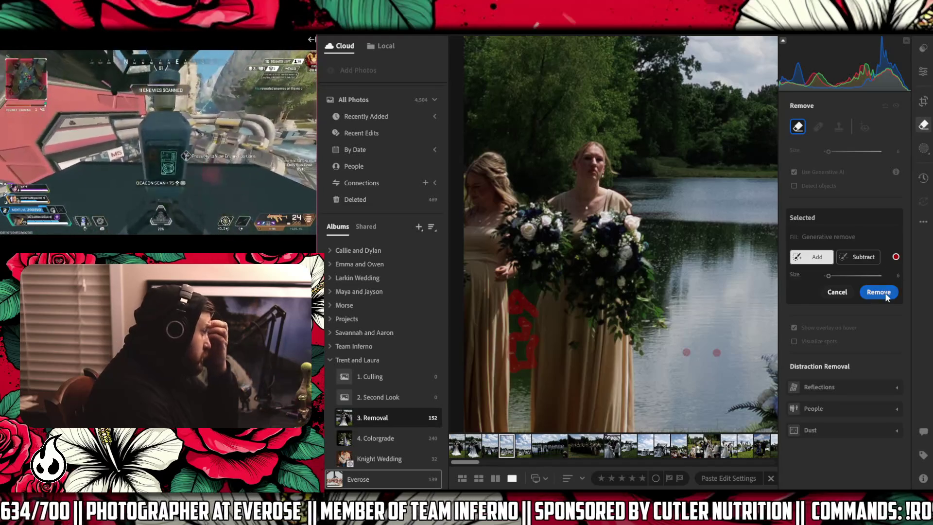
pyautogui.click(885, 291)
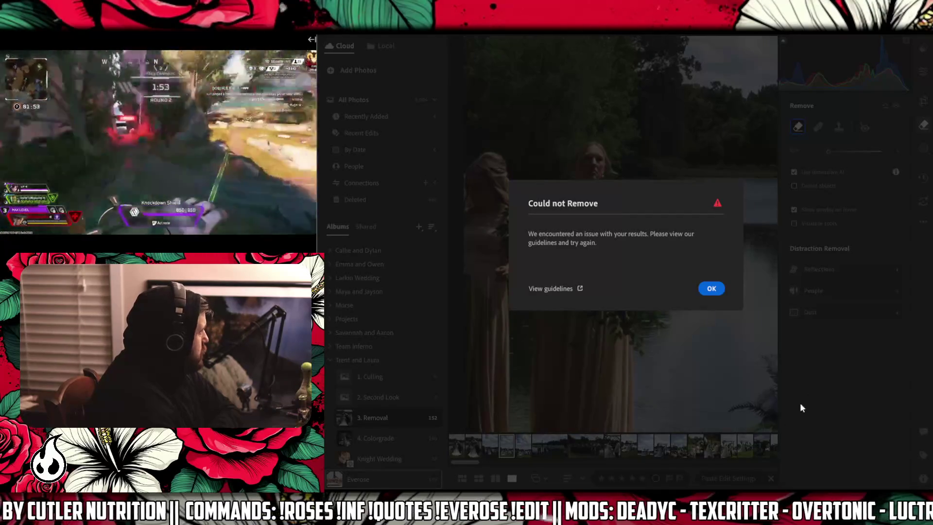
# Dismiss the 'Could not Remove' error with OK.
pyautogui.click(716, 289)
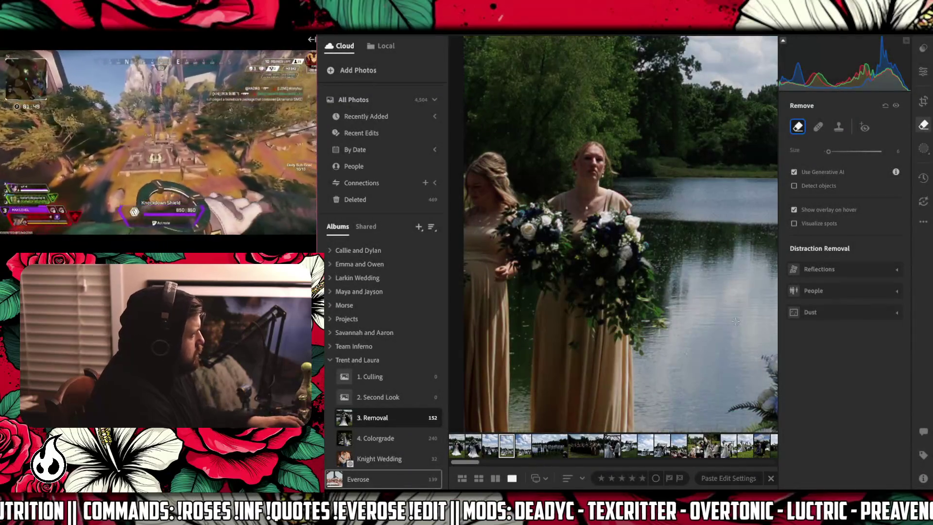
# Fit the view and open the next ceremony photo from the filmstrip.
pyautogui.moveTo(700, 304); pyautogui.dragTo(542, 304)
pyautogui.press('Right')
pyautogui.press('Right')
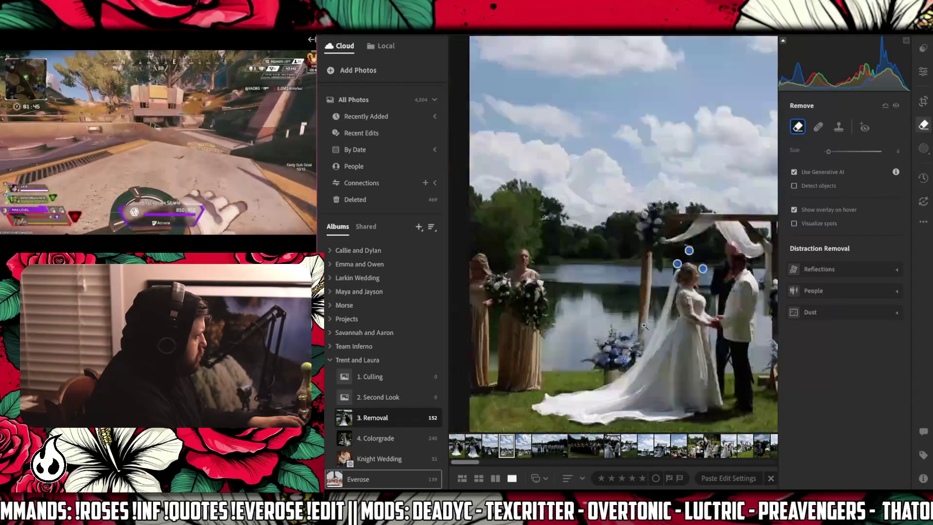
pyautogui.press('z')
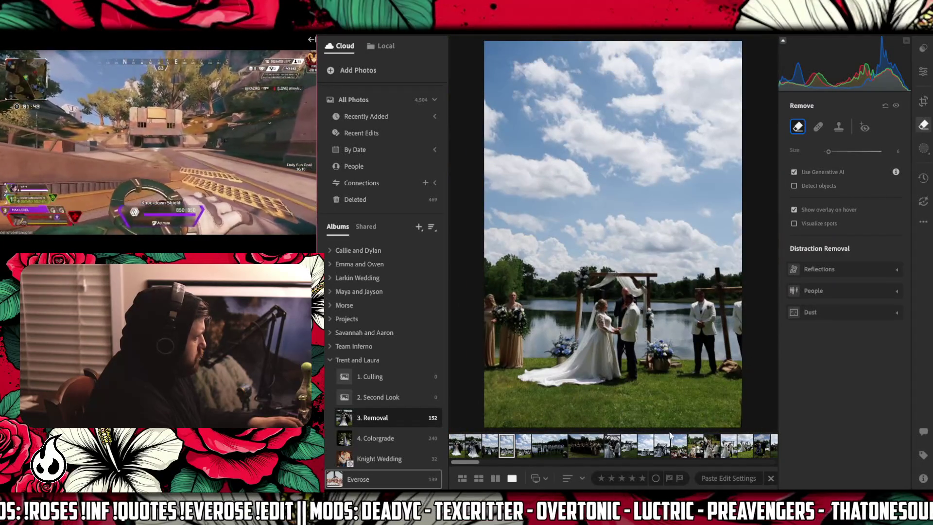
pyautogui.click(524, 445)
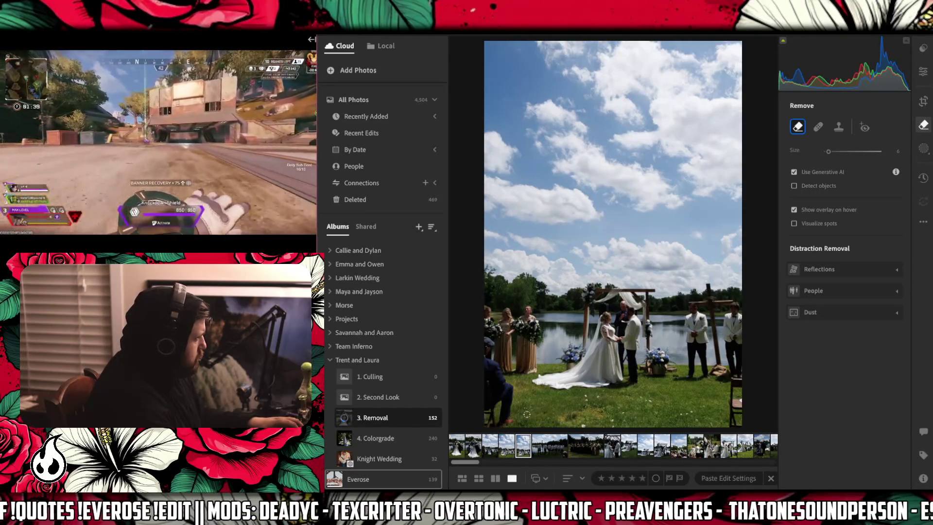
# Enlarge the brush, paint over the grass debris in front of the couple, and run Generative Remove.
pyautogui.press(']')
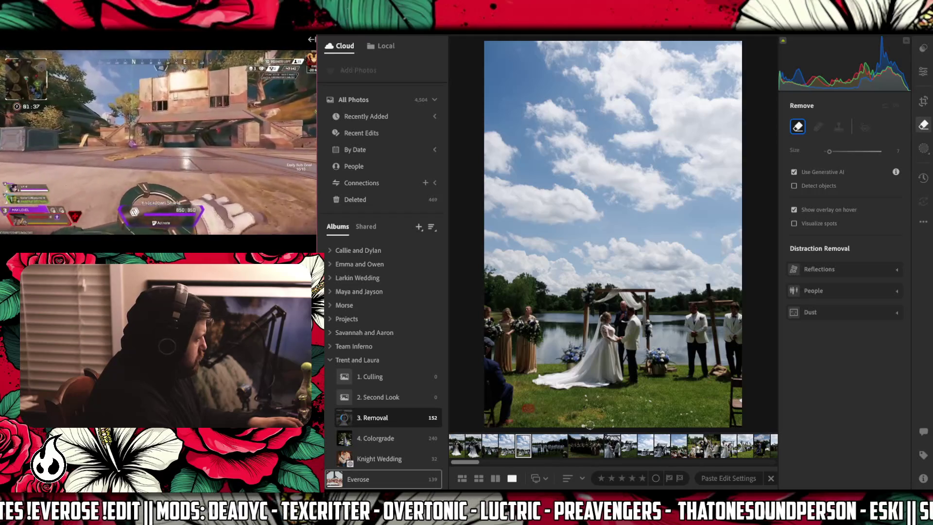
pyautogui.moveTo(528, 408)
pyautogui.mouseDown()
pyautogui.moveTo(585, 423)
pyautogui.moveTo(620, 415)
pyautogui.moveTo(625, 426)
pyautogui.mouseUp()
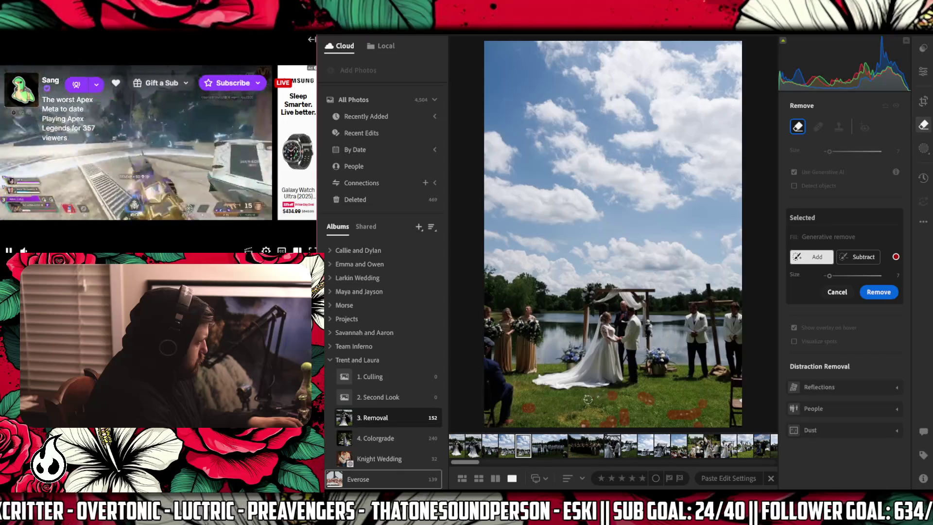
pyautogui.scroll(3, 571, 418)
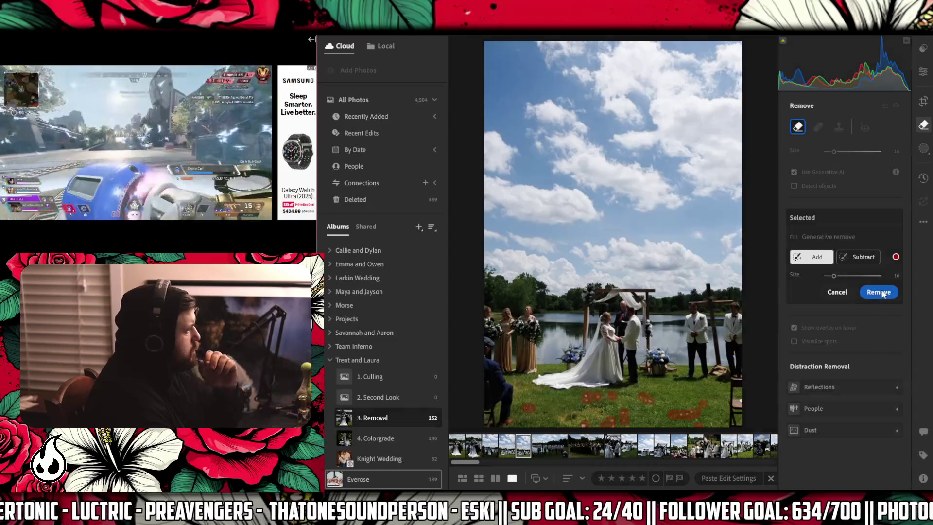
pyautogui.click(880, 292)
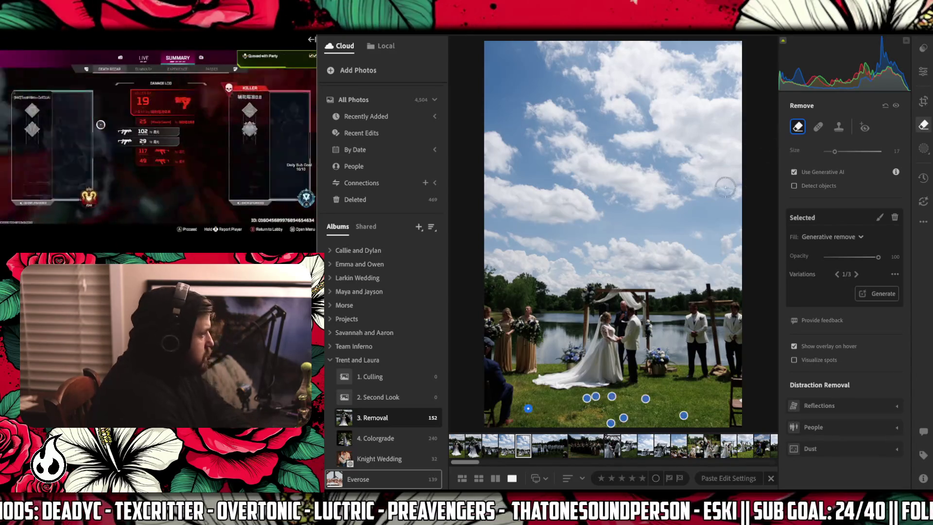
# Add more grass debris, including near the flower basket, to one existing removal spot.
pyautogui.click(602, 410)
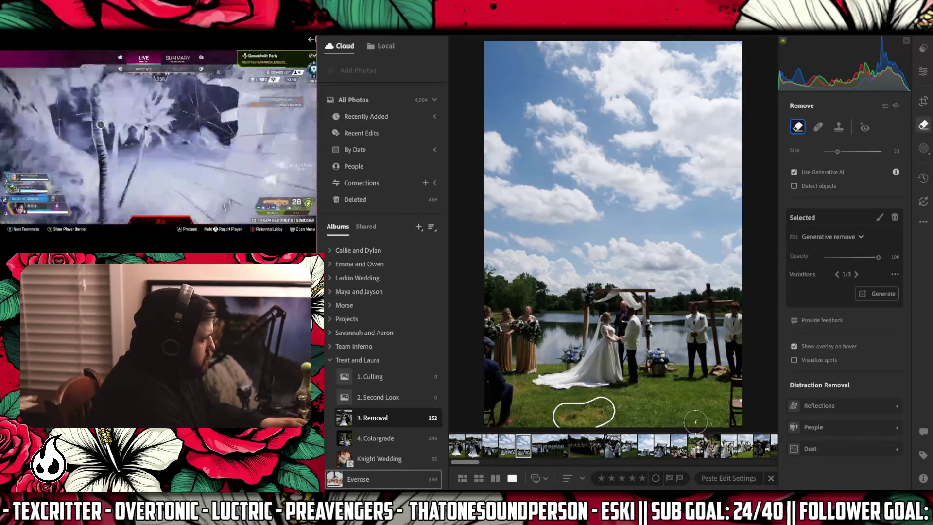
pyautogui.click(602, 410)
pyautogui.moveTo(696, 420); pyautogui.dragTo(711, 422)
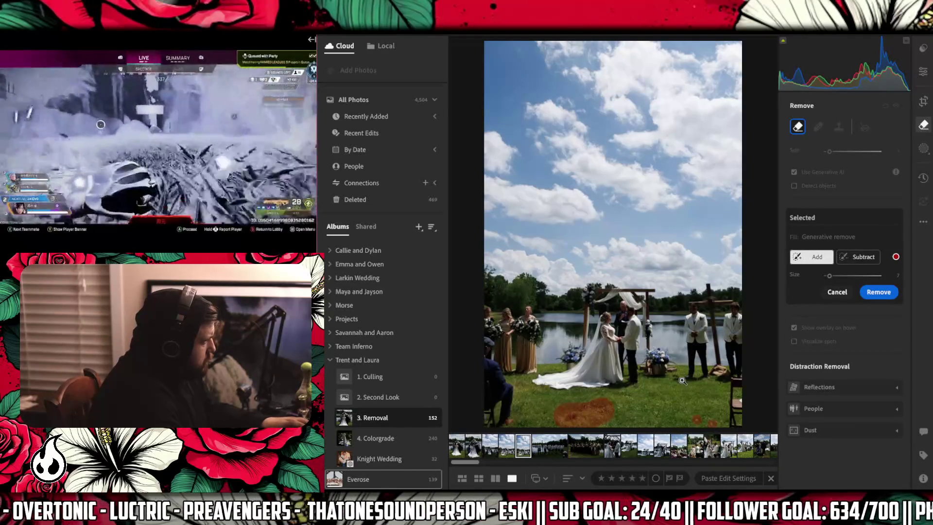
pyautogui.scroll(3, 682, 389)
pyautogui.moveTo(650, 369)
pyautogui.mouseDown()
pyautogui.moveTo(680, 368)
pyautogui.moveTo(667, 359)
pyautogui.mouseUp()
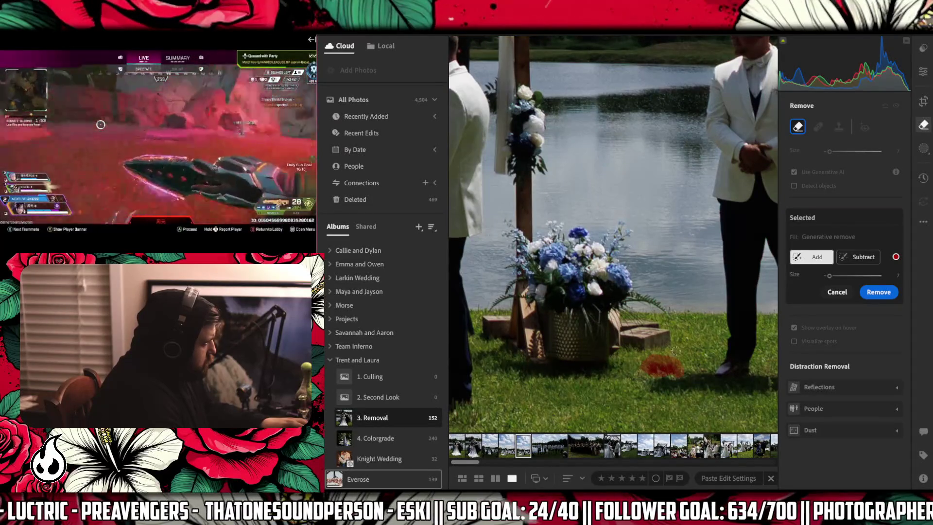
# Check the enlarged mask across the photo and rerun Generative Remove.
pyautogui.moveTo(667, 359)
pyautogui.mouseDown()
pyautogui.moveTo(646, 346)
pyautogui.moveTo(714, 368)
pyautogui.moveTo(768, 370)
pyautogui.mouseUp()
pyautogui.press('z')
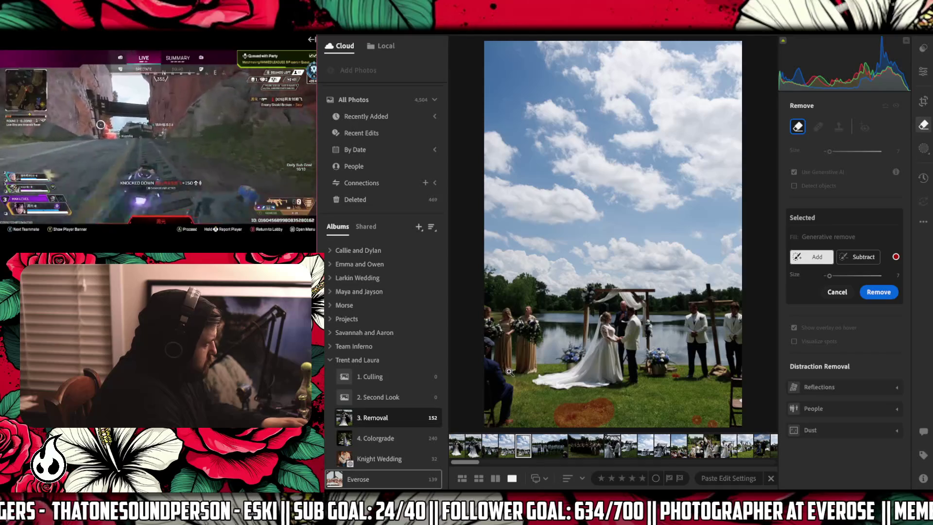
pyautogui.press('z')
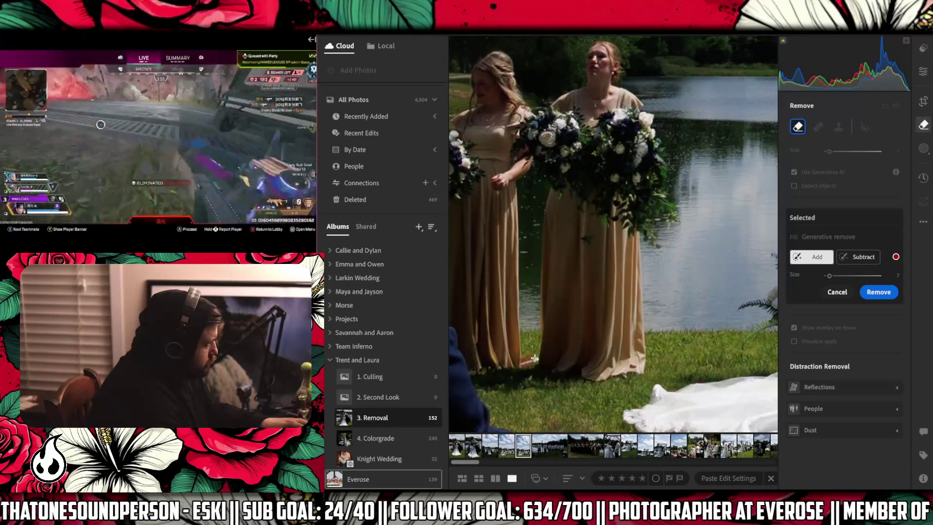
pyautogui.press('z')
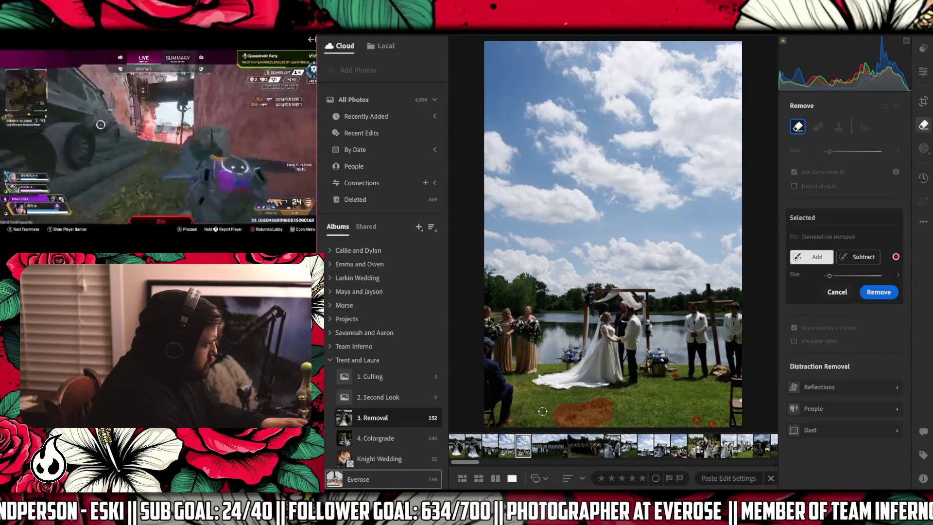
pyautogui.click(876, 295)
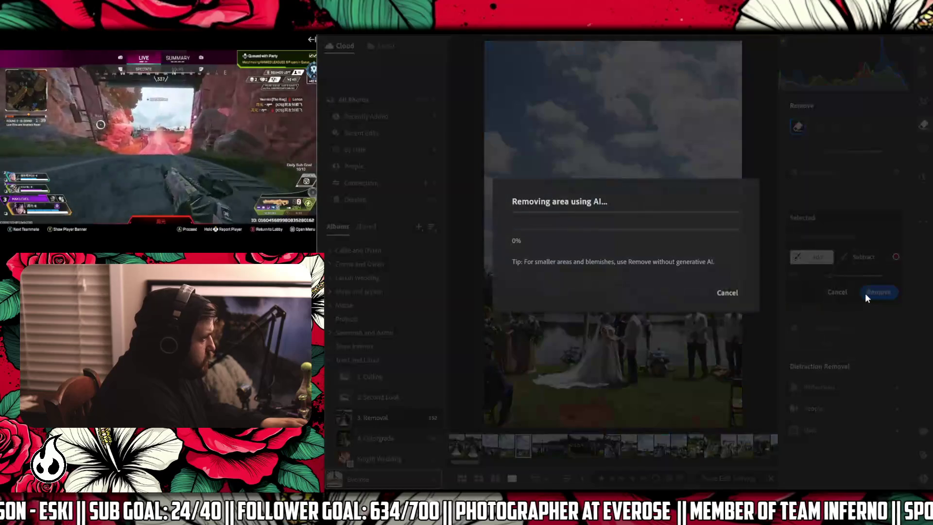